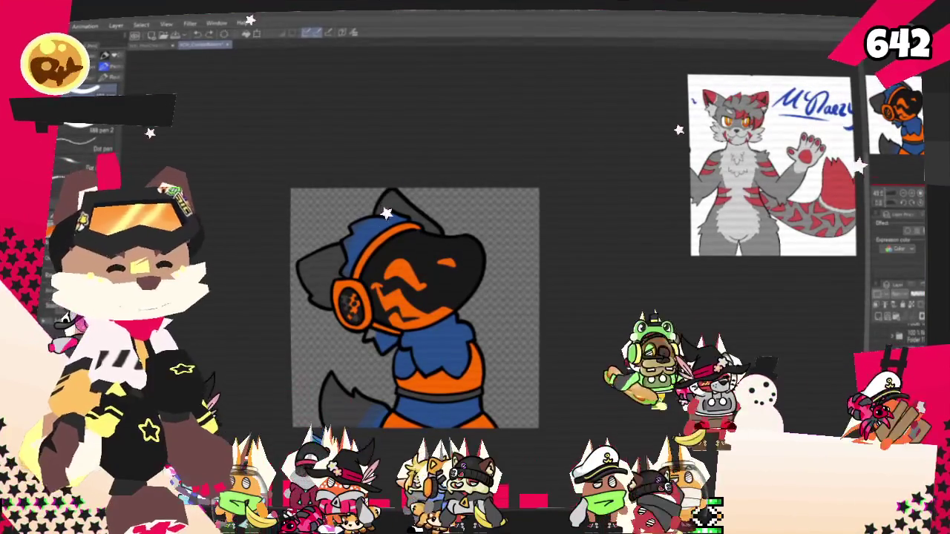
# Enable the layer colour effect in Layer Property to reveal the sketch layer's Expression color option.
pyautogui.click(882, 320)
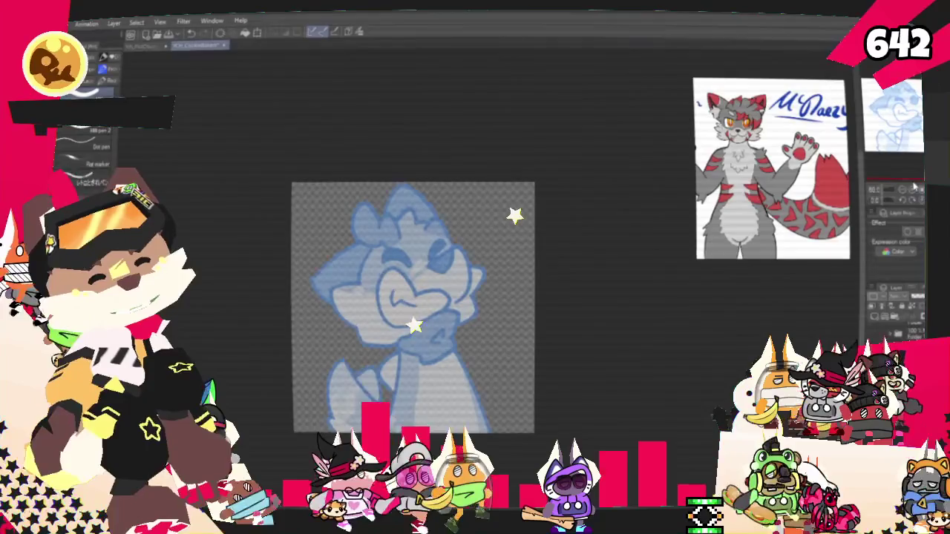
pyautogui.scroll(2, 437, 293)
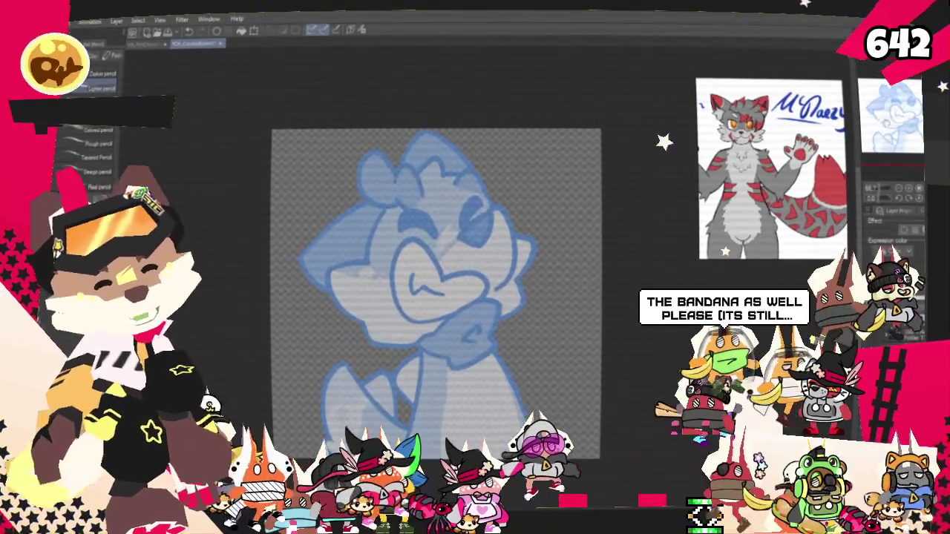
# Sketch dark pencil strokes along the character's neck over the blue drawing.
pyautogui.moveTo(436, 293); pyautogui.dragTo(476, 267)
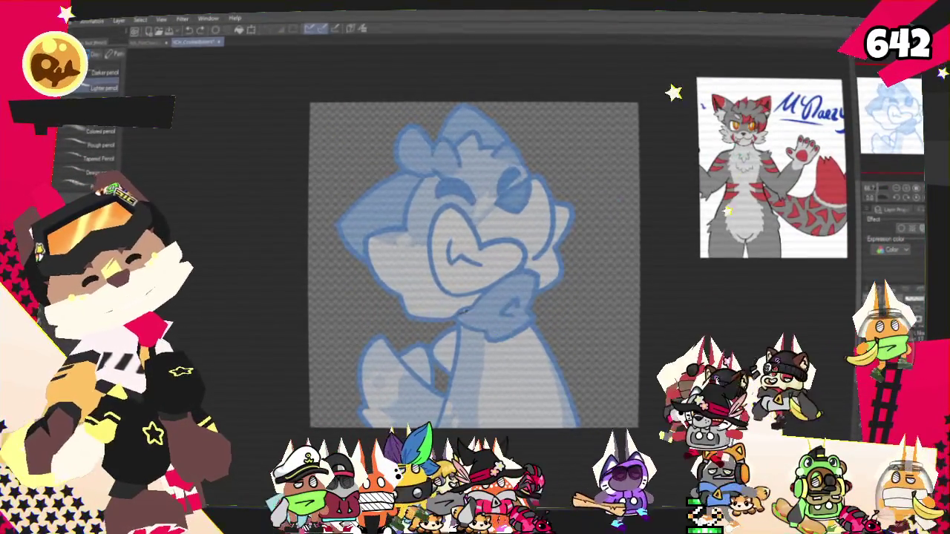
pyautogui.moveTo(456, 313)
pyautogui.mouseDown()
pyautogui.moveTo(517, 272)
pyautogui.moveTo(540, 320)
pyautogui.moveTo(490, 346)
pyautogui.mouseUp()
pyautogui.moveTo(457, 319)
pyautogui.mouseDown()
pyautogui.moveTo(407, 332)
pyautogui.moveTo(461, 349)
pyautogui.mouseUp()
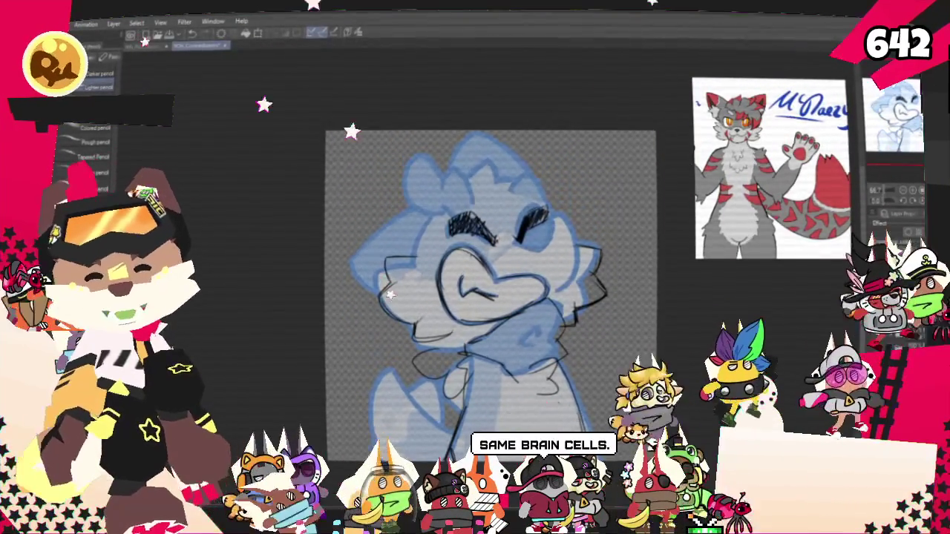
pyautogui.press('m')
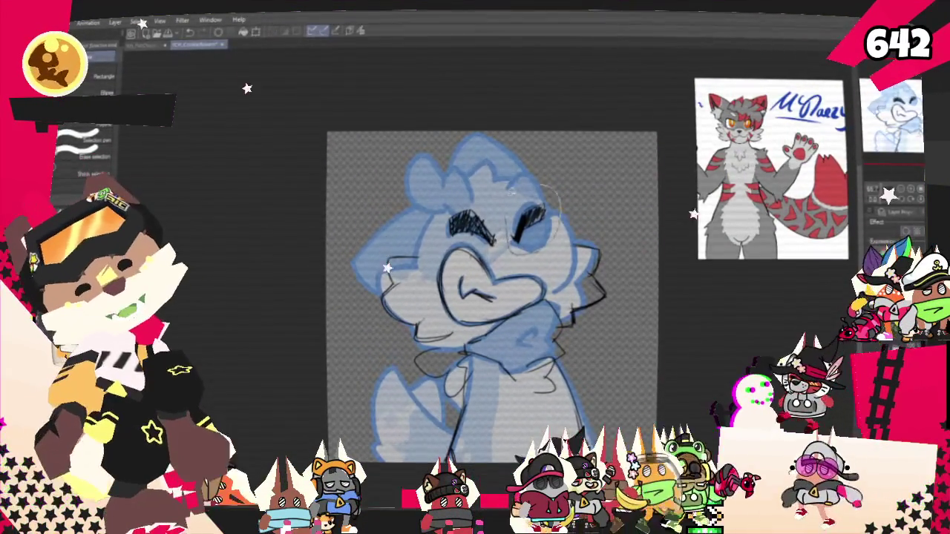
# Ellipse-select the right eye and free-transform it slightly to the right.
pyautogui.moveTo(504, 186); pyautogui.dragTo(558, 246)
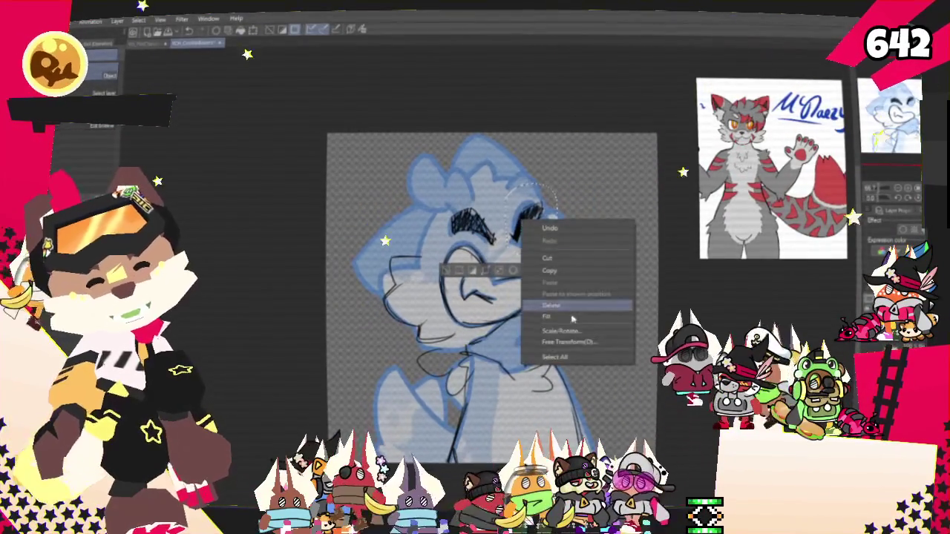
pyautogui.click(582, 344)
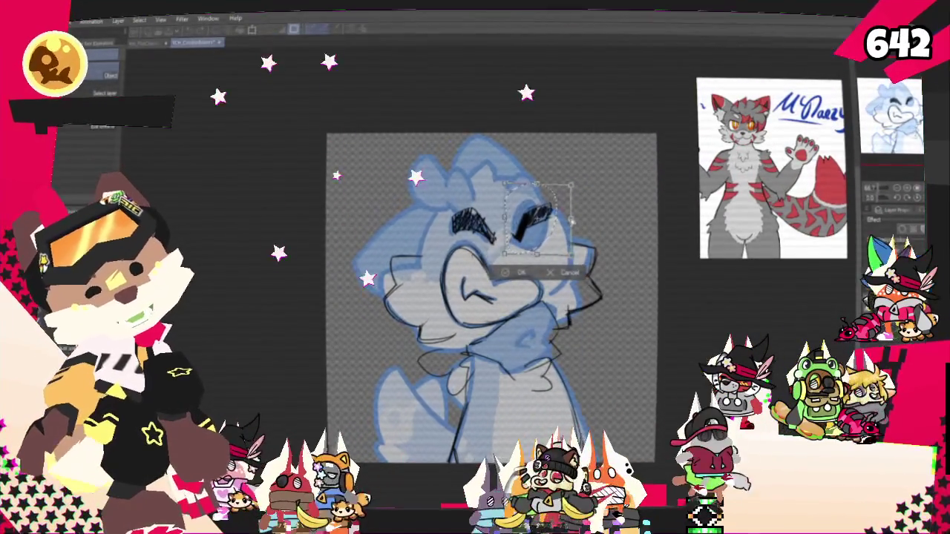
pyautogui.moveTo(537, 219); pyautogui.dragTo(547, 218)
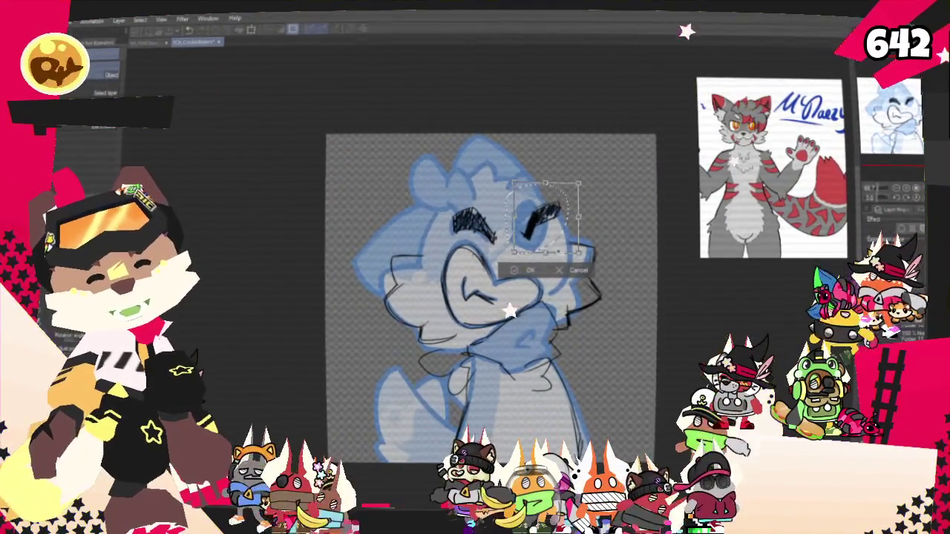
pyautogui.press('Return')
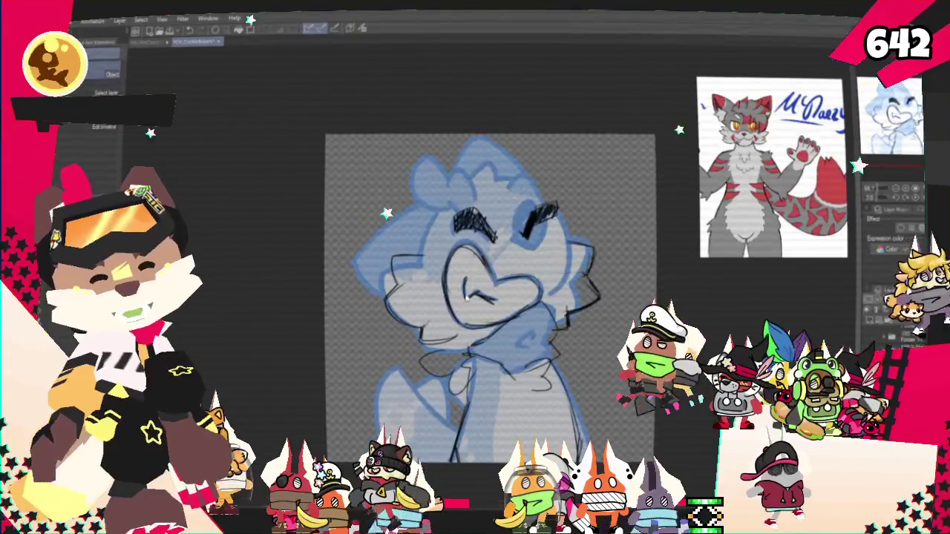
# Return to the pencil and sketch a stroke at the top of the head.
pyautogui.press('p')
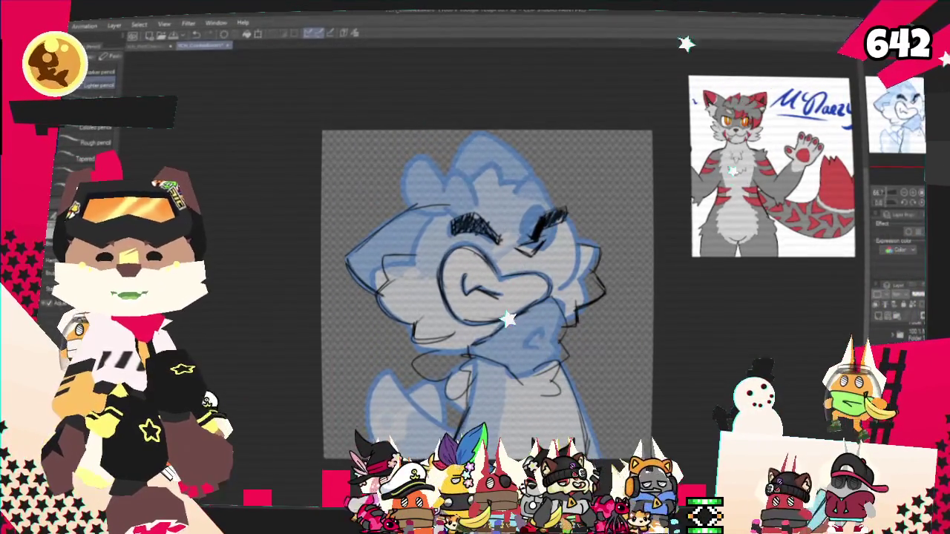
pyautogui.moveTo(477, 135); pyautogui.dragTo(455, 184)
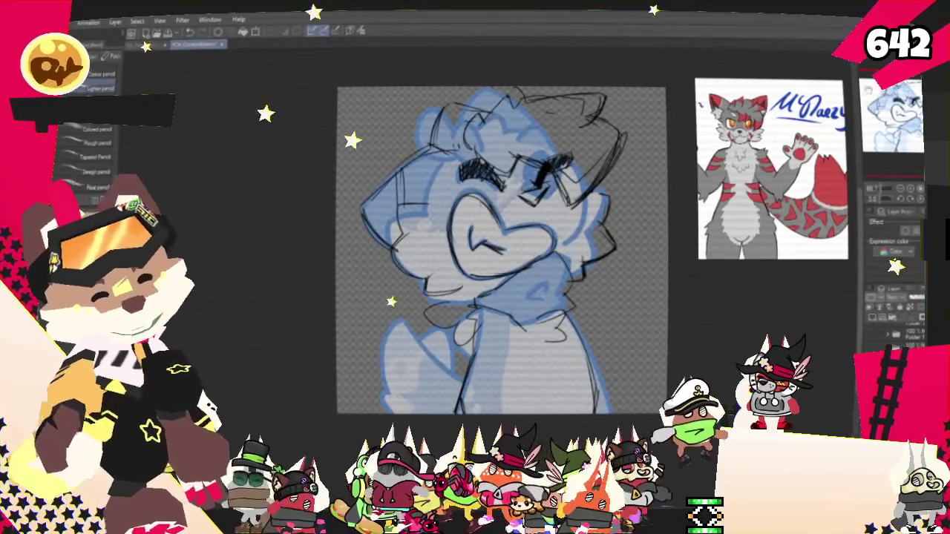
# Undo the stray arc left of the body and redraw it as a new curve.
pyautogui.moveTo(502, 250); pyautogui.dragTo(482, 194)
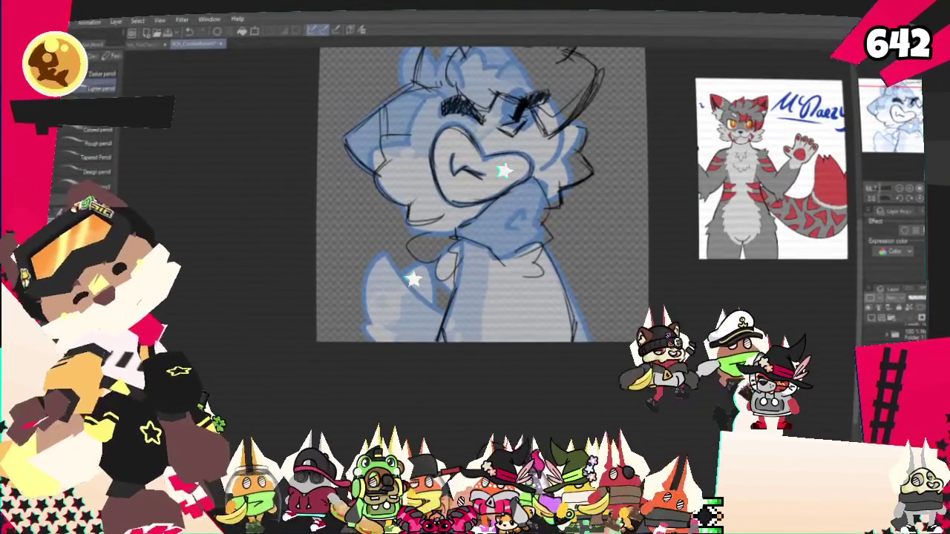
pyautogui.scroll(1, 486, 201)
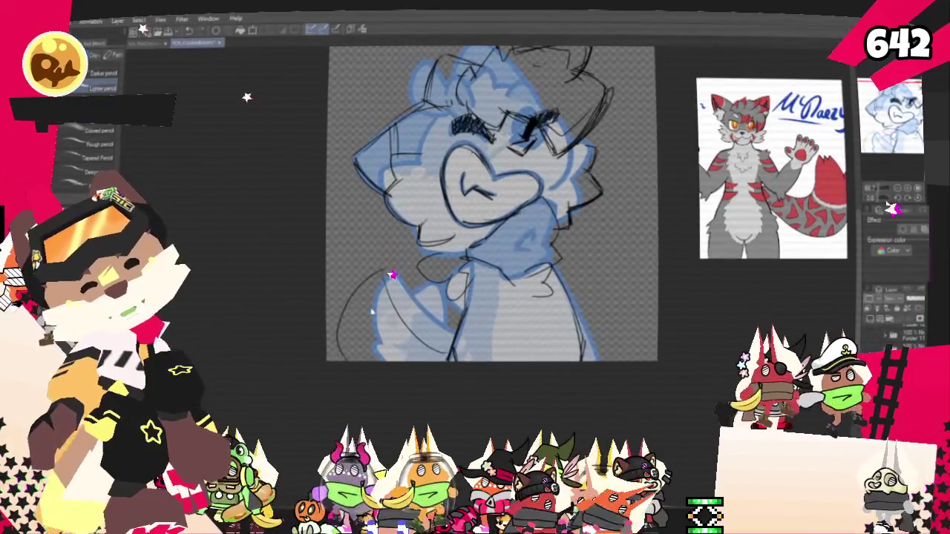
pyautogui.hotkey('ctrl', 'z')
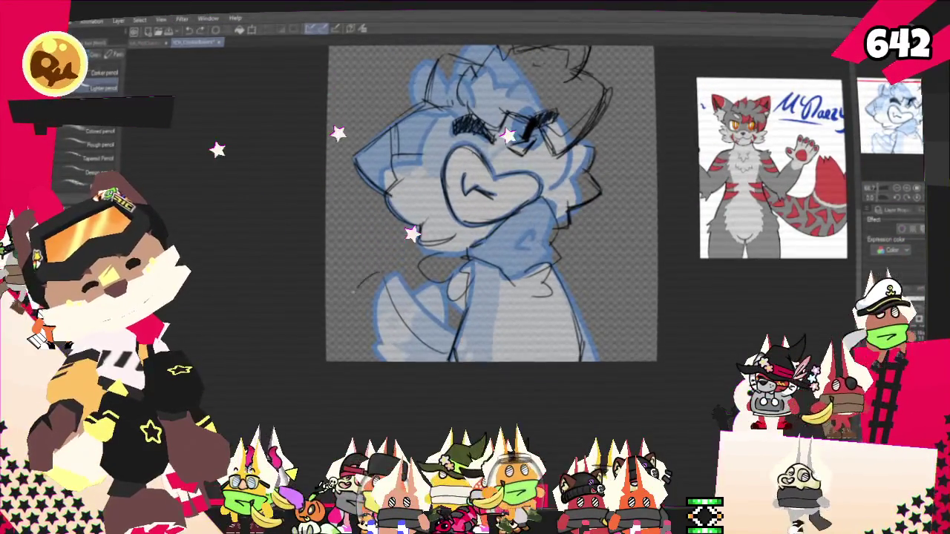
pyautogui.moveTo(382, 269)
pyautogui.mouseDown()
pyautogui.moveTo(352, 296)
pyautogui.moveTo(334, 340)
pyautogui.mouseUp()
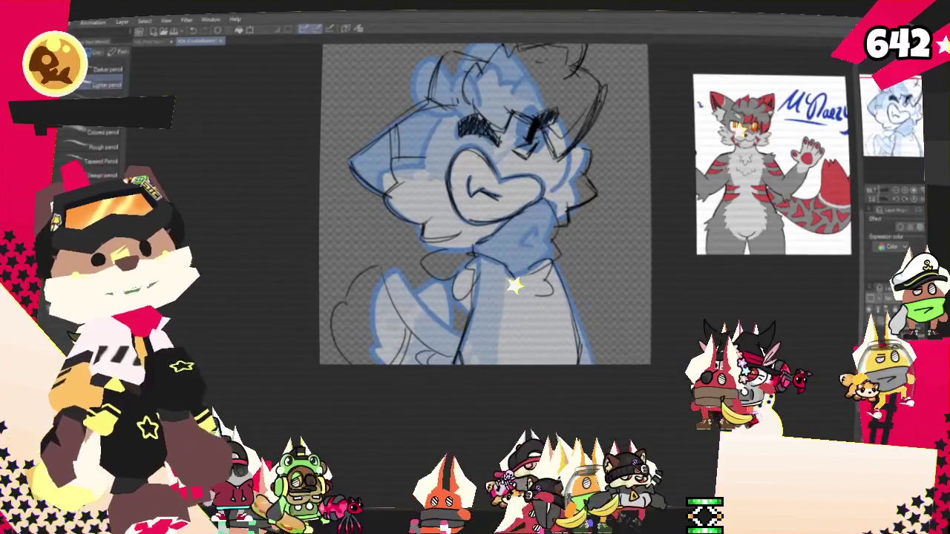
pyautogui.moveTo(654, 224); pyautogui.dragTo(593, 262)
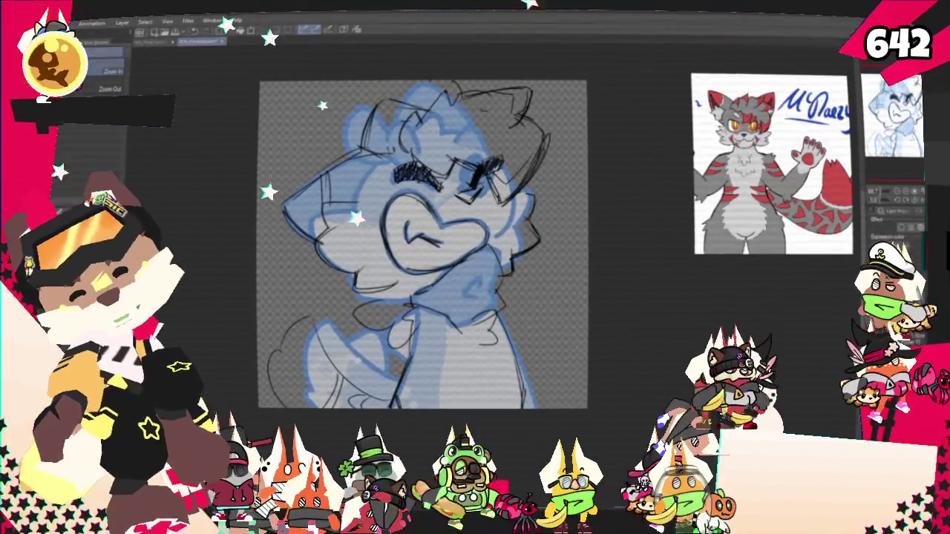
pyautogui.keyDown('ctrl'); pyautogui.click(334, 391); pyautogui.keyUp('ctrl')
pyautogui.keyDown('alt'); pyautogui.click(356, 375); pyautogui.keyUp('alt')
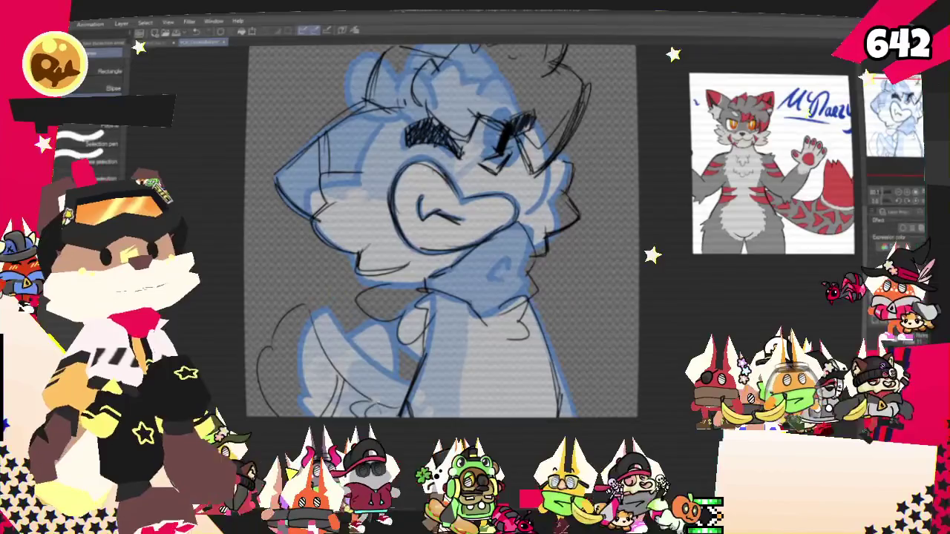
# Transform and commit the lower-left sketch selection, then go back to the pencil.
pyautogui.hotkey('ctrl', 't')
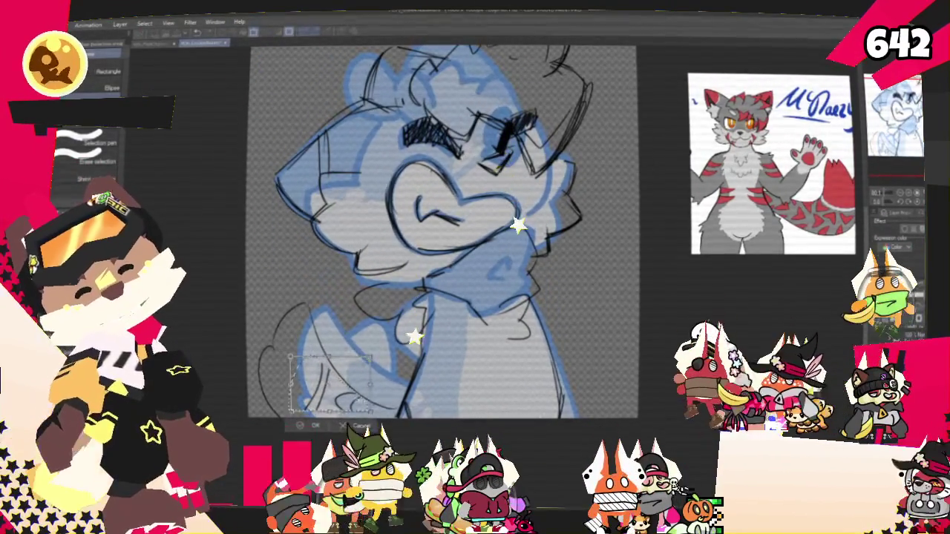
pyautogui.press('Return')
pyautogui.press('p')
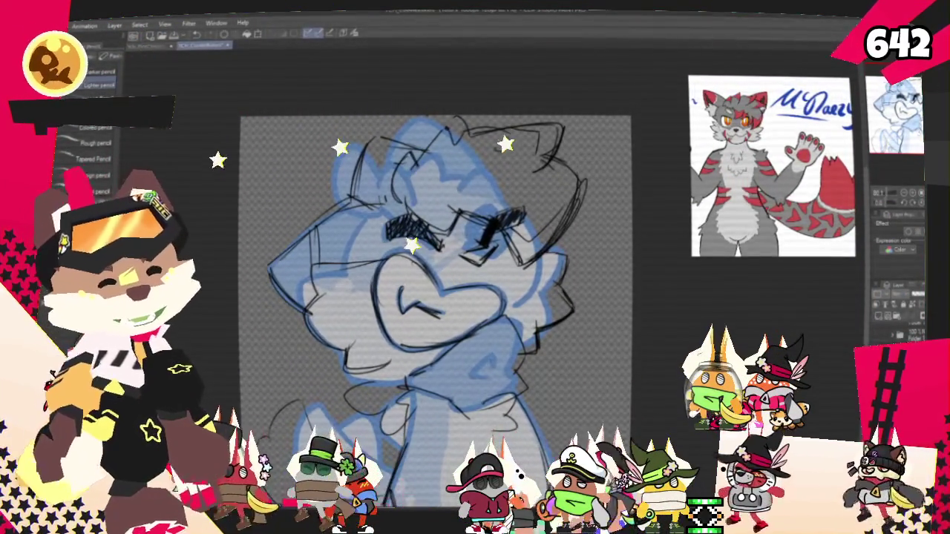
pyautogui.hotkey('ctrl', 'z')
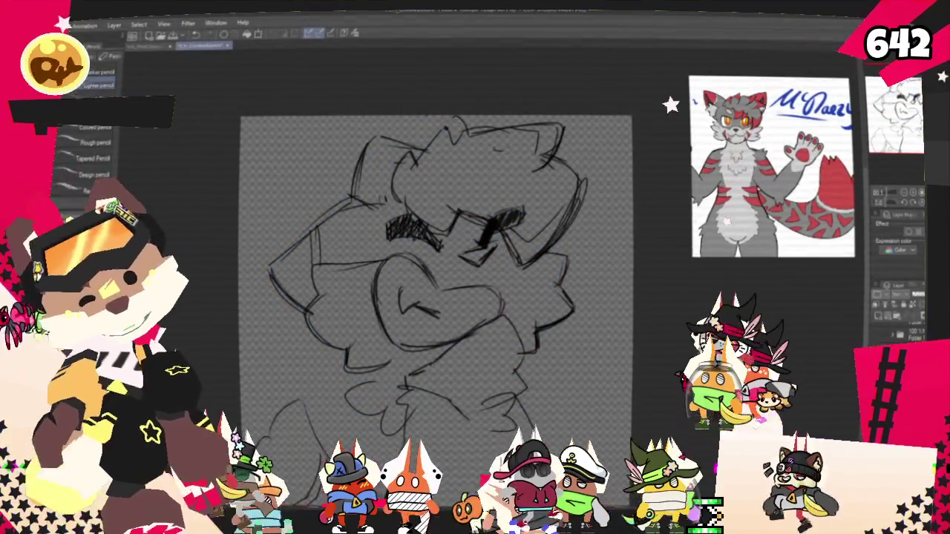
# Tint the sketch lines blue and ink a first dark collar line at the chest.
pyautogui.hotkey('ctrl', 'y')
pyautogui.scroll(-1, 429, 297)
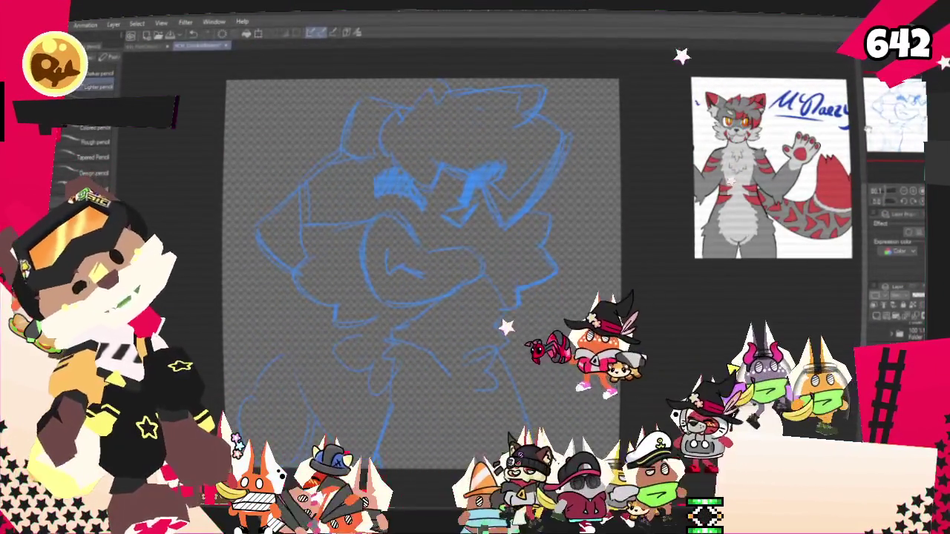
pyautogui.press('p')
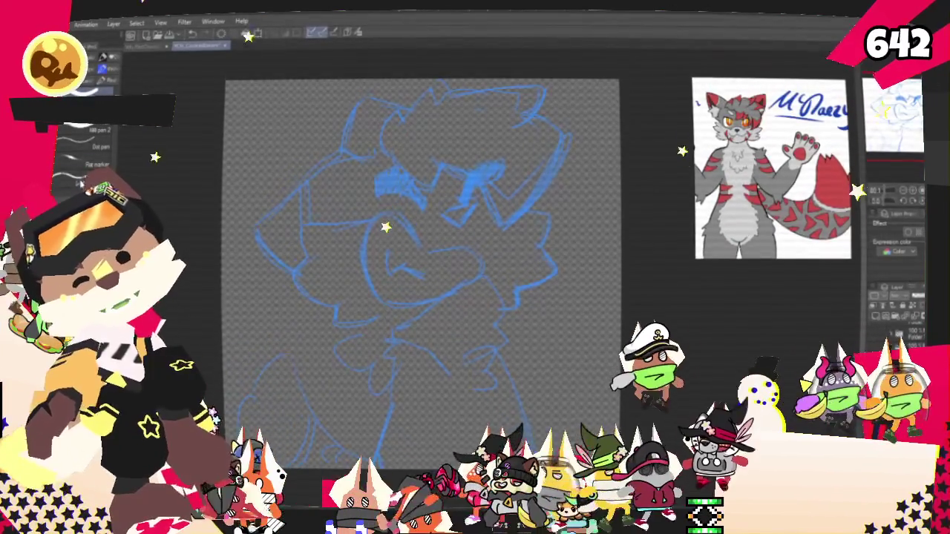
pyautogui.moveTo(398, 362); pyautogui.dragTo(412, 338)
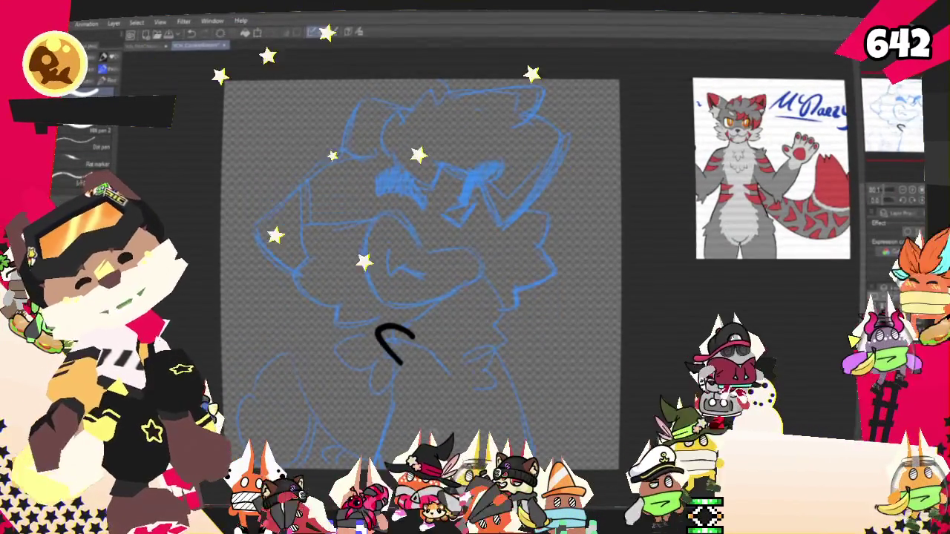
# Ink the black collar outline with its downward hook, redoing the stray strokes.
pyautogui.moveTo(420, 298)
pyautogui.mouseDown()
pyautogui.moveTo(447, 303)
pyautogui.moveTo(426, 327)
pyautogui.moveTo(413, 431)
pyautogui.mouseUp()
pyautogui.hotkey('ctrl', 'z')
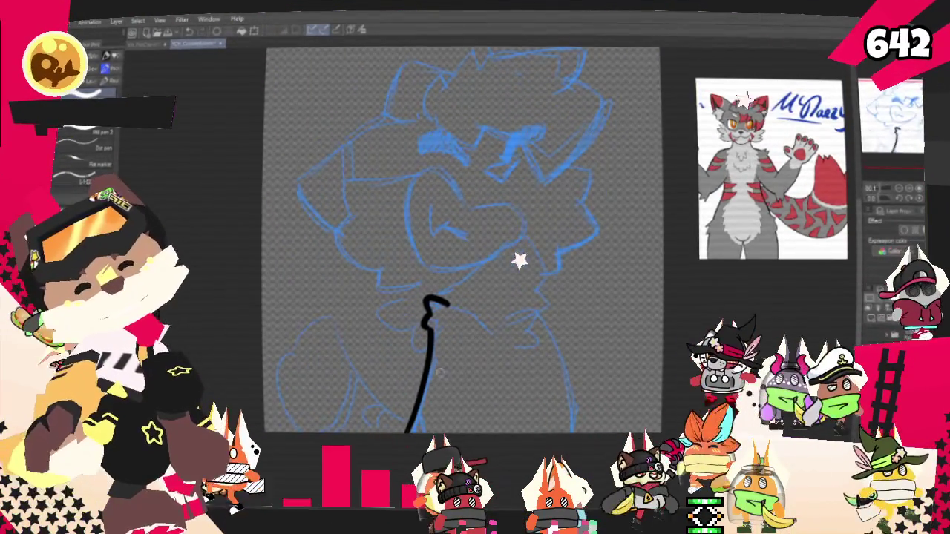
pyautogui.moveTo(433, 301); pyautogui.dragTo(499, 337)
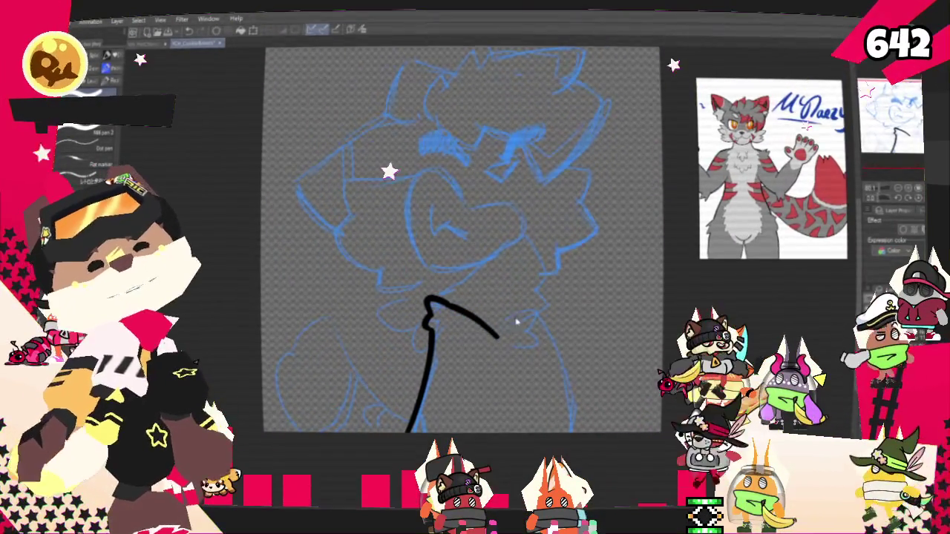
pyautogui.hotkey('ctrl', 'z')
pyautogui.moveTo(502, 326)
pyautogui.mouseDown()
pyautogui.moveTo(529, 310)
pyautogui.moveTo(535, 336)
pyautogui.moveTo(521, 353)
pyautogui.mouseUp()
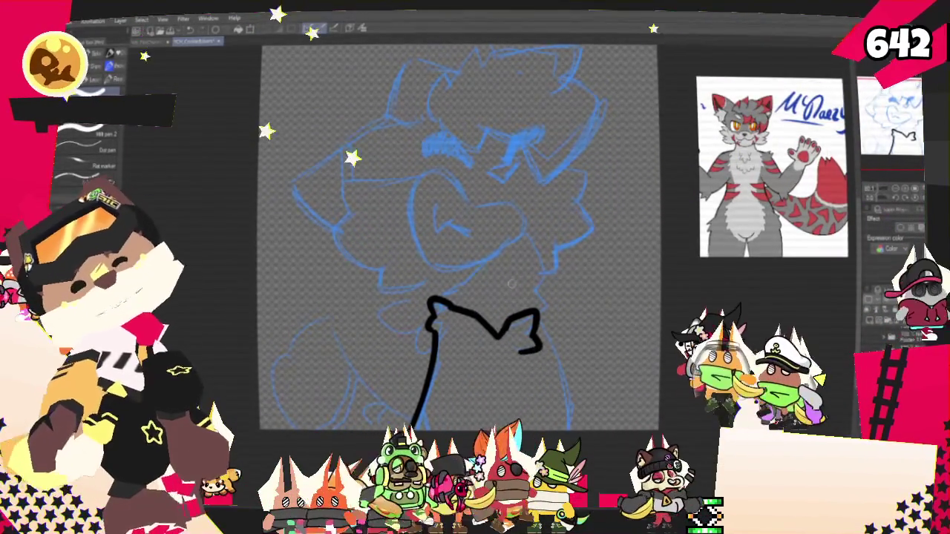
pyautogui.moveTo(534, 312); pyautogui.dragTo(445, 304)
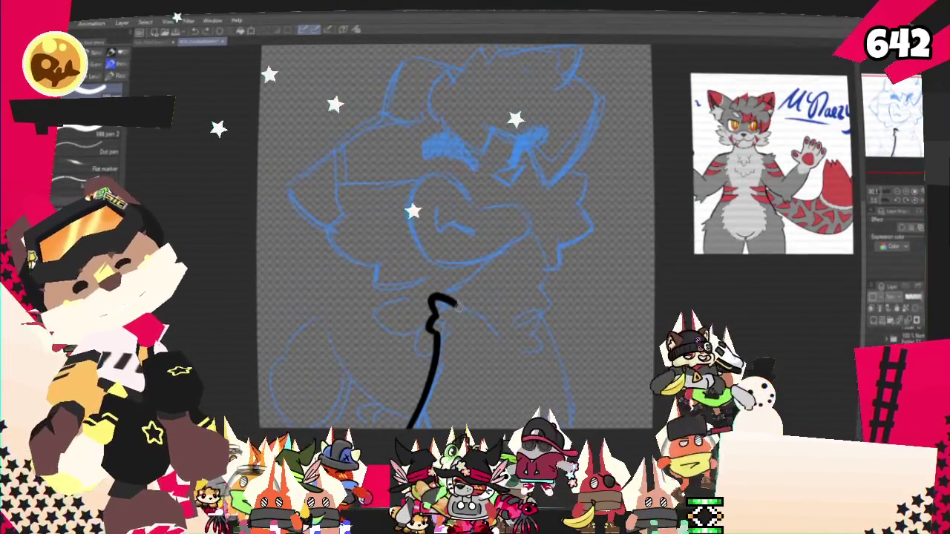
pyautogui.moveTo(502, 338)
pyautogui.mouseDown()
pyautogui.moveTo(550, 267)
pyautogui.moveTo(438, 291)
pyautogui.mouseUp()
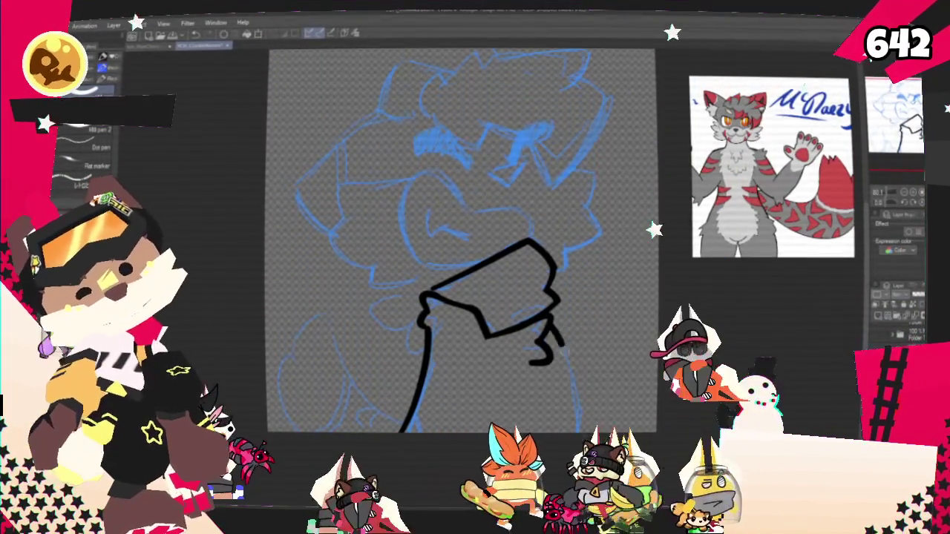
# Ink a line down the side of the neck and discard a misplaced muzzle curve.
pyautogui.moveTo(572, 371); pyautogui.dragTo(578, 429)
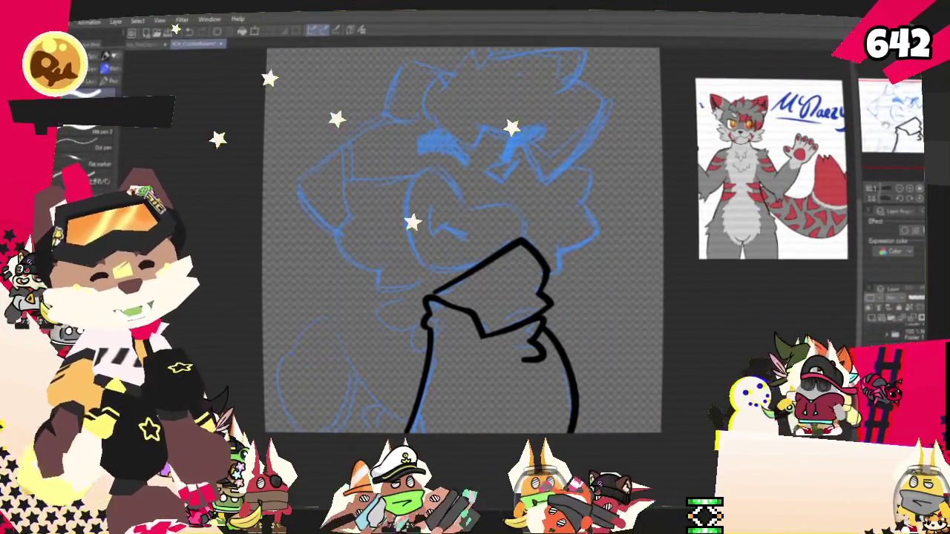
pyautogui.moveTo(460, 238); pyautogui.dragTo(456, 288)
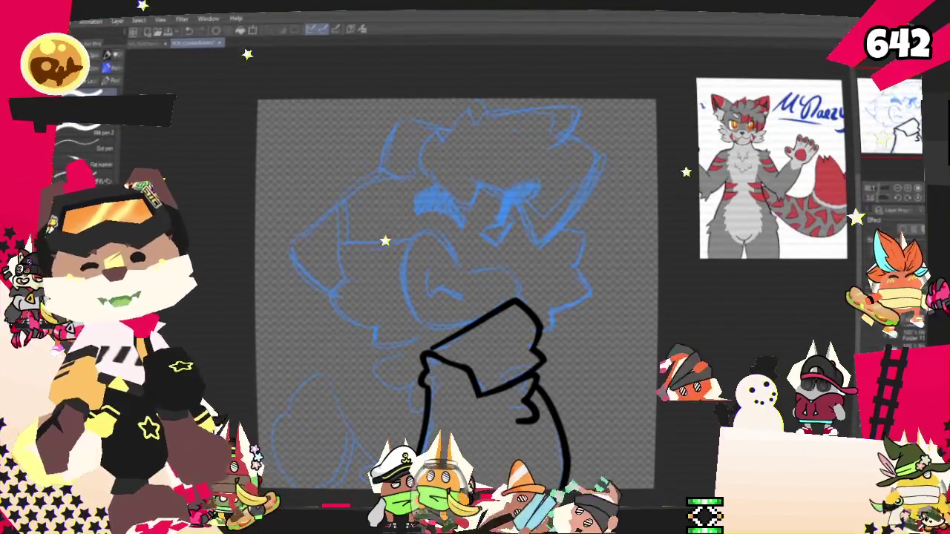
pyautogui.moveTo(391, 195); pyautogui.dragTo(389, 170)
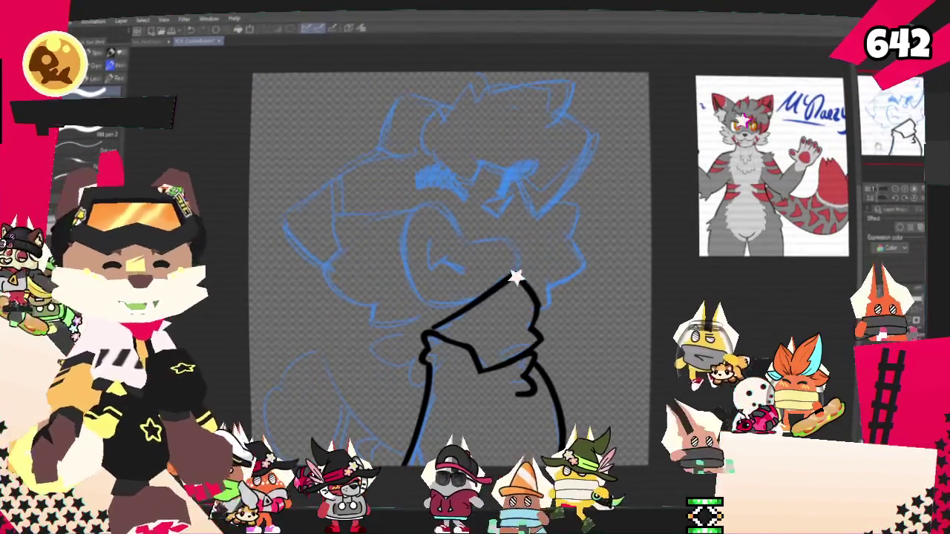
pyautogui.moveTo(435, 197)
pyautogui.mouseDown()
pyautogui.moveTo(427, 245)
pyautogui.moveTo(466, 244)
pyautogui.moveTo(438, 315)
pyautogui.mouseUp()
pyautogui.hotkey('ctrl', 'z')
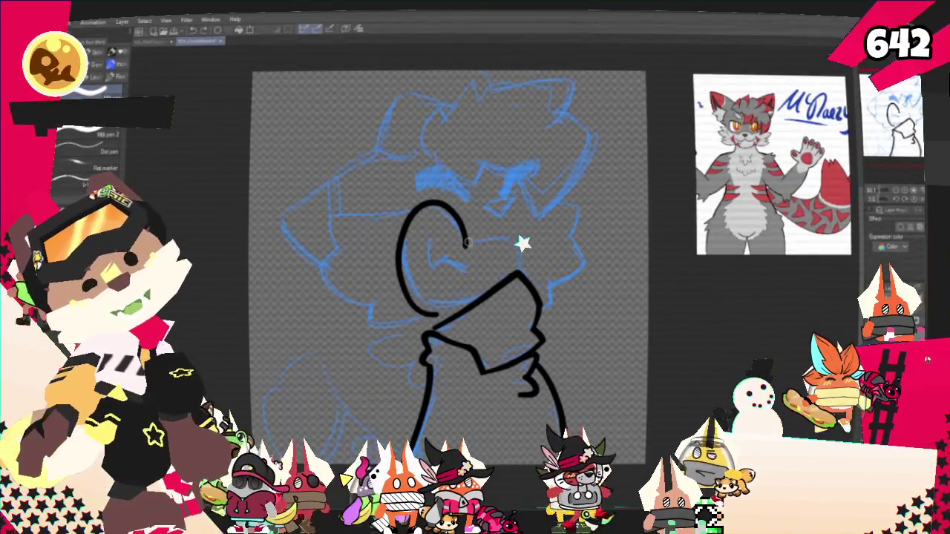
# Ink the muzzle's rounded right lobe and the mouth lines inside it.
pyautogui.moveTo(462, 246); pyautogui.dragTo(516, 273)
pyautogui.moveTo(465, 245); pyautogui.dragTo(507, 274)
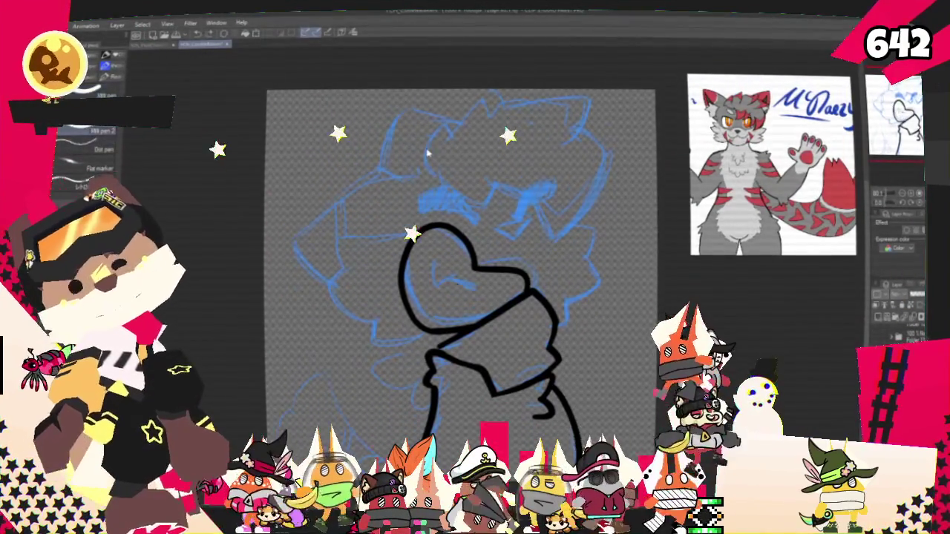
pyautogui.moveTo(430, 265)
pyautogui.mouseDown()
pyautogui.moveTo(434, 288)
pyautogui.moveTo(473, 289)
pyautogui.mouseUp()
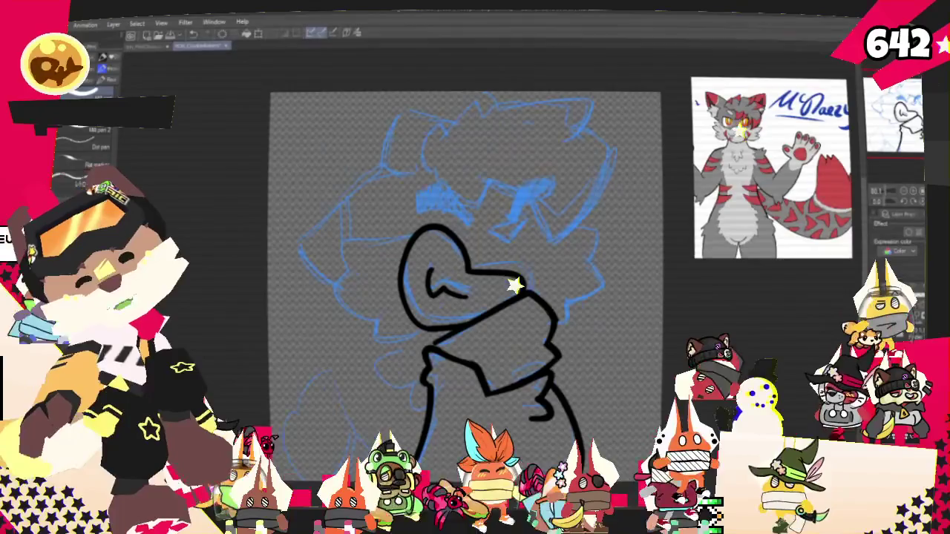
pyautogui.moveTo(398, 226)
pyautogui.mouseDown()
pyautogui.moveTo(517, 227)
pyautogui.moveTo(462, 248)
pyautogui.moveTo(499, 304)
pyautogui.moveTo(560, 321)
pyautogui.mouseUp()
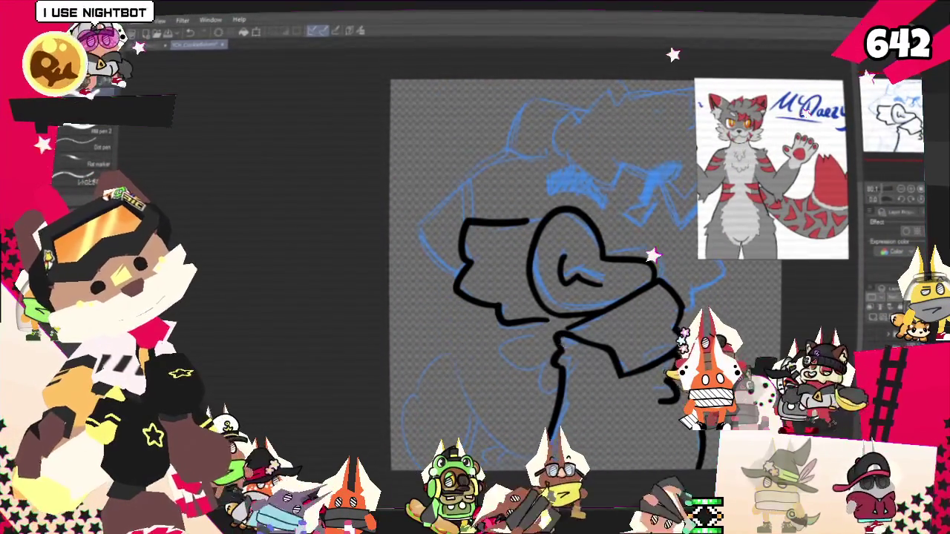
# Replace the last cheek stroke with an inked lower face edge running toward the chin.
pyautogui.hotkey('ctrl', 'z')
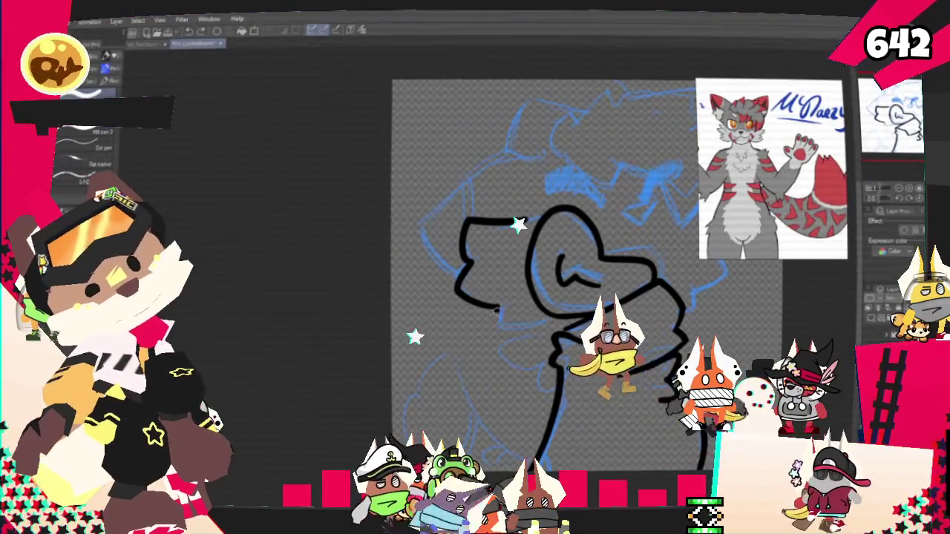
pyautogui.moveTo(495, 306); pyautogui.dragTo(550, 328)
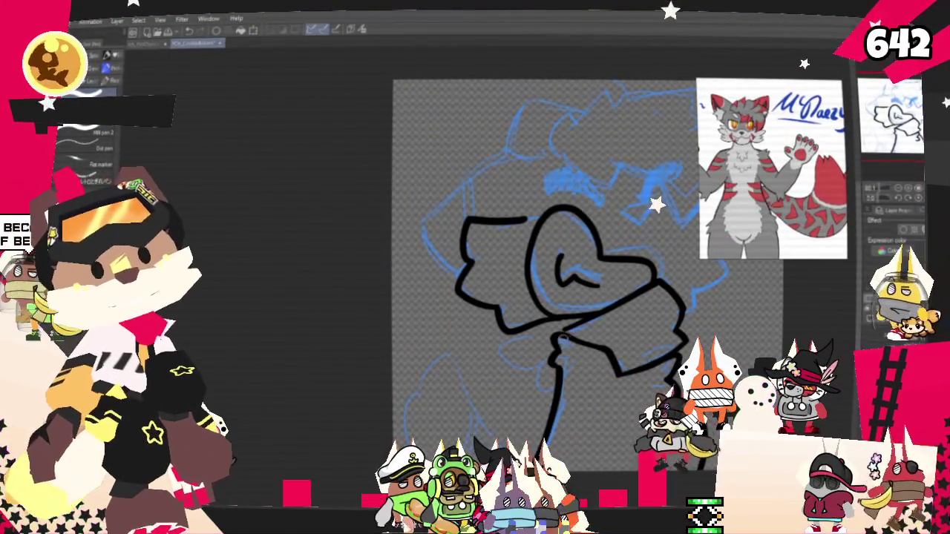
pyautogui.moveTo(675, 314); pyautogui.dragTo(594, 284)
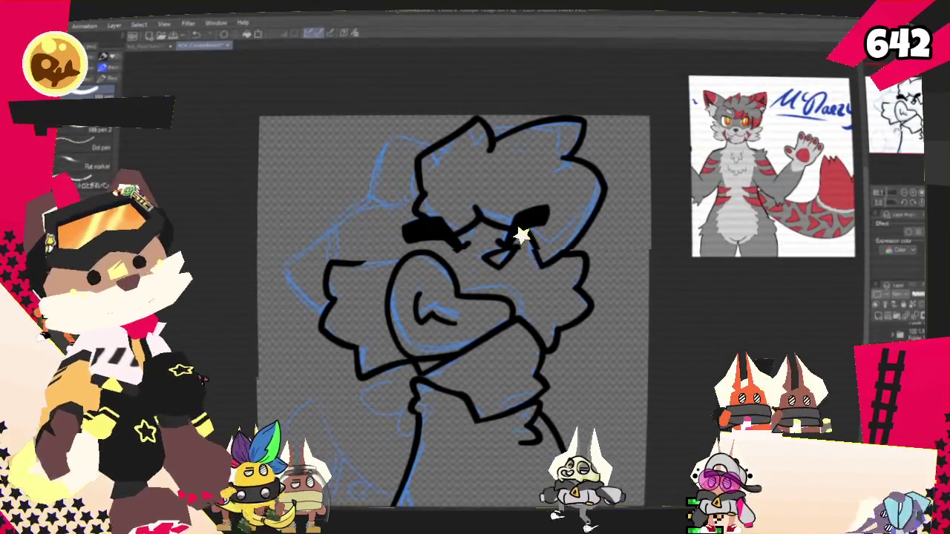
# Replace the left hair stroke with a black curve sweeping up toward the top of the head.
pyautogui.moveTo(472, 154); pyautogui.dragTo(355, 212)
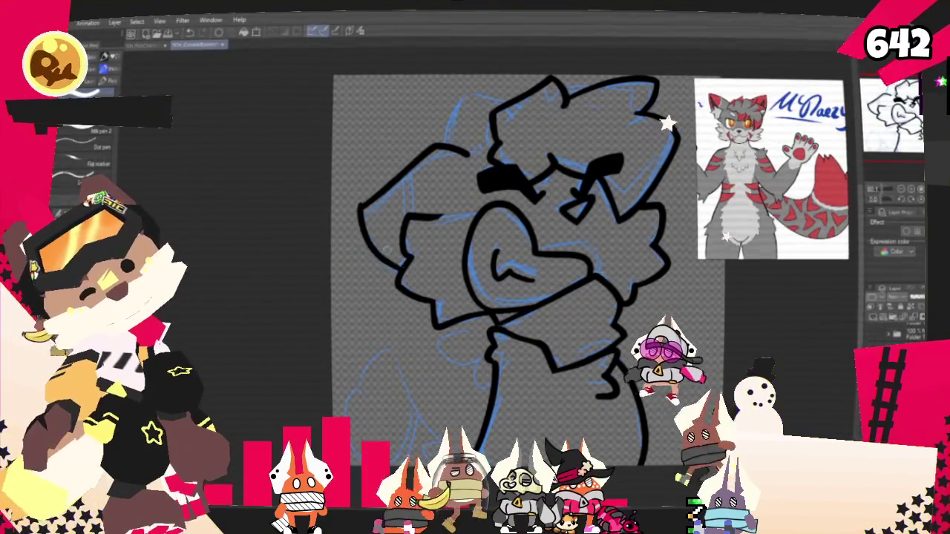
pyautogui.hotkey('ctrl', 'z')
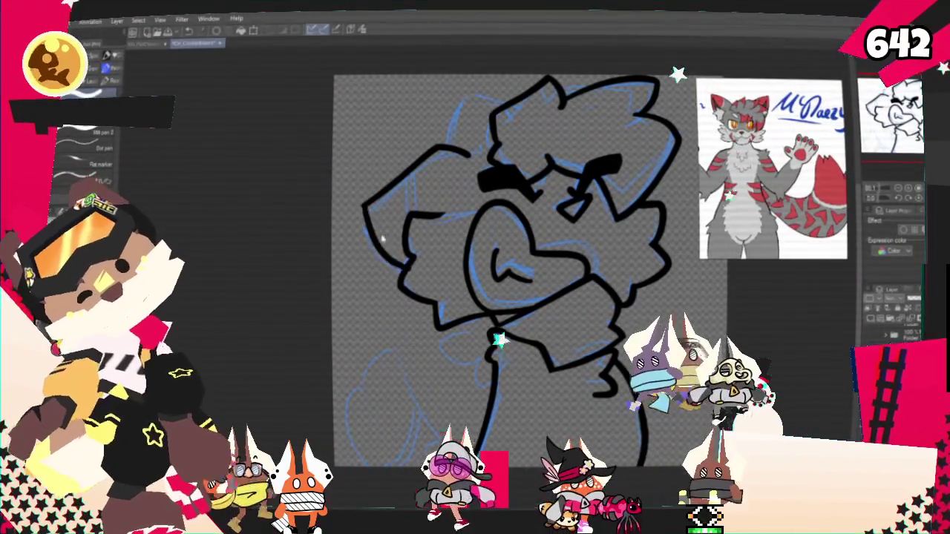
pyautogui.moveTo(450, 145); pyautogui.dragTo(490, 95)
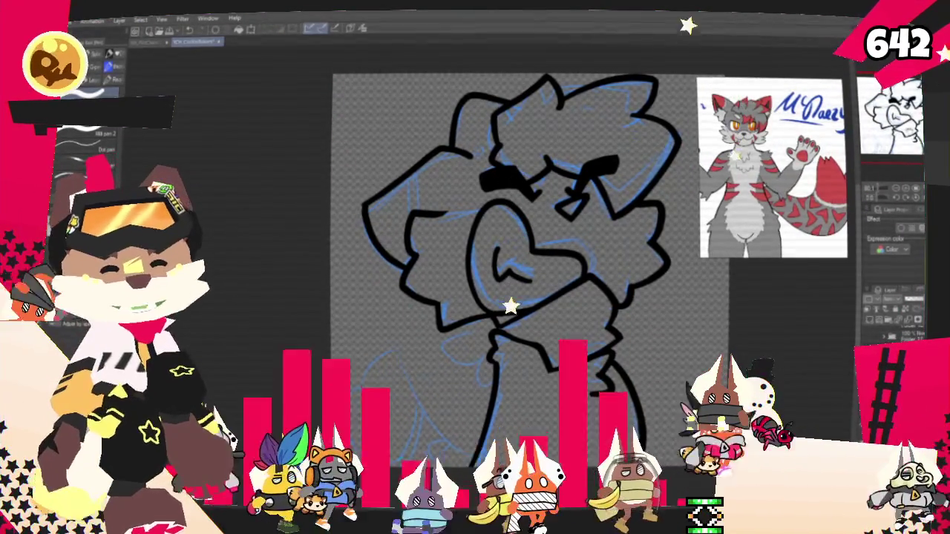
# Ink the chest outline below the chin, discarding a stray lower-left body stroke.
pyautogui.scroll(-4, 472, 255)
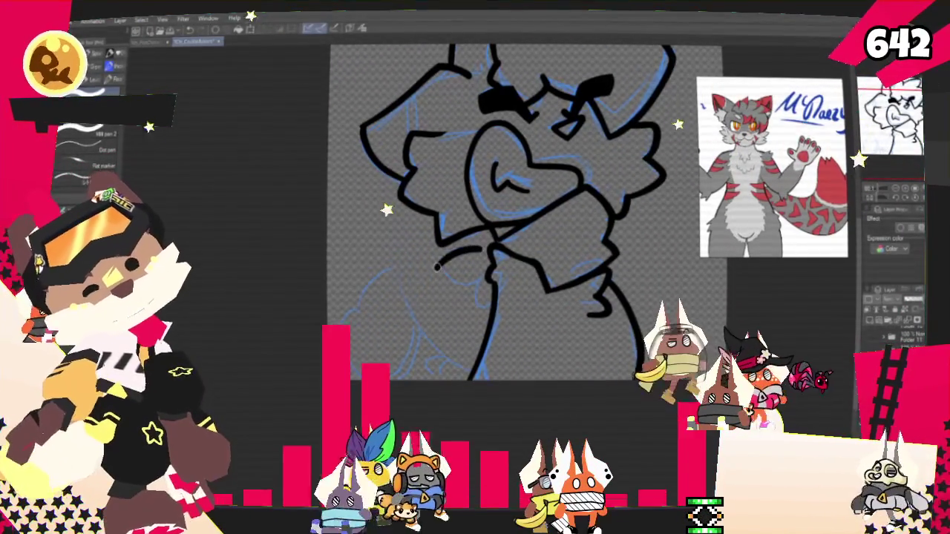
pyautogui.moveTo(484, 253); pyautogui.dragTo(475, 283)
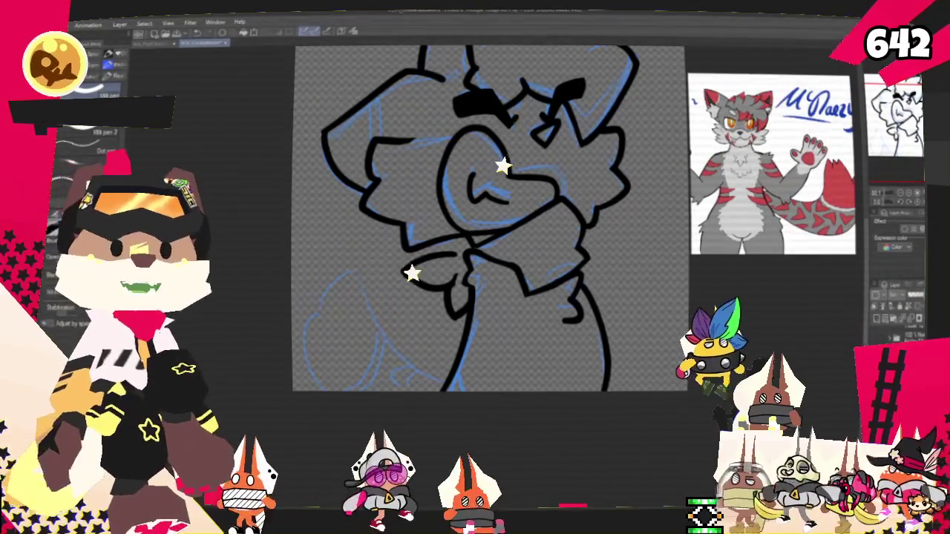
pyautogui.moveTo(403, 335); pyautogui.dragTo(428, 356)
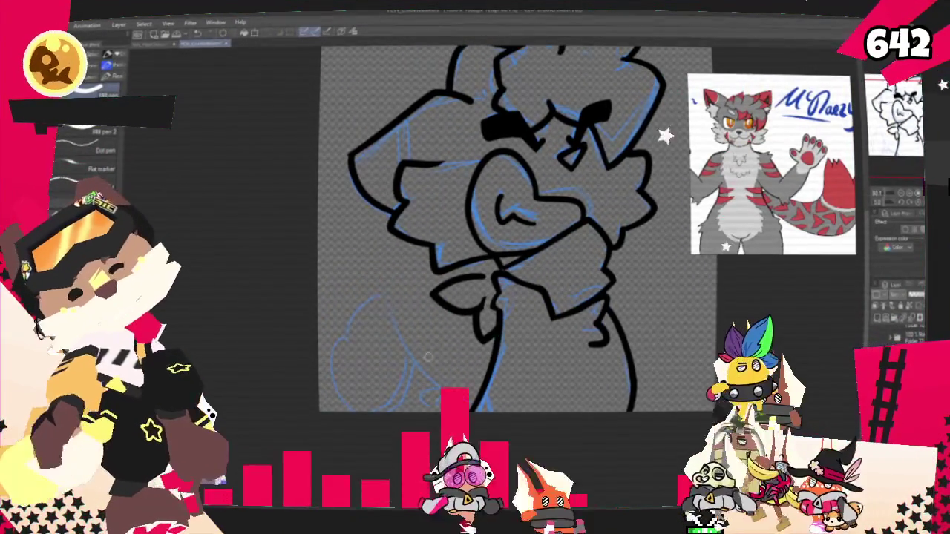
pyautogui.moveTo(454, 409)
pyautogui.mouseDown()
pyautogui.moveTo(384, 301)
pyautogui.moveTo(345, 349)
pyautogui.mouseUp()
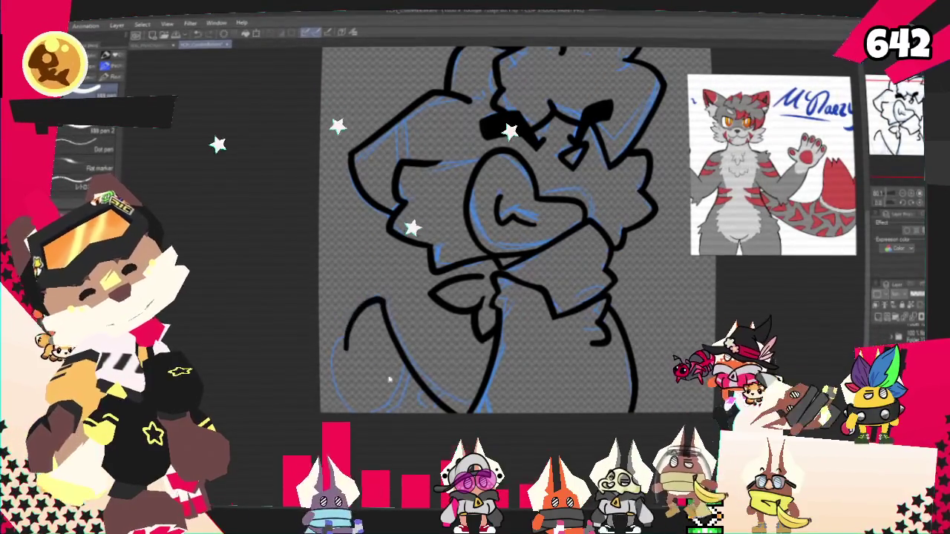
pyautogui.hotkey('ctrl', 'z')
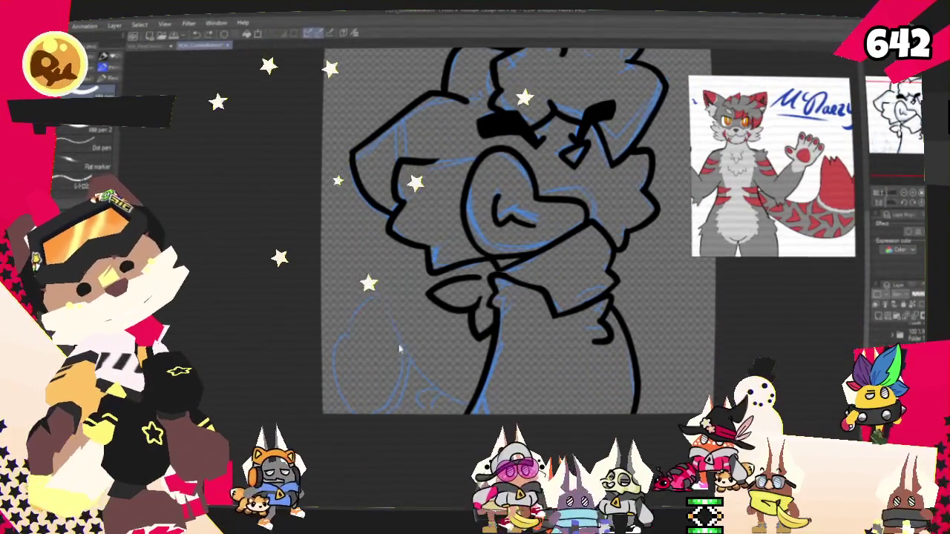
# Ink the tail outline at the lower left, review the lineart, and hide the blue sketch.
pyautogui.moveTo(360, 410)
pyautogui.mouseDown()
pyautogui.moveTo(343, 334)
pyautogui.moveTo(454, 410)
pyautogui.mouseUp()
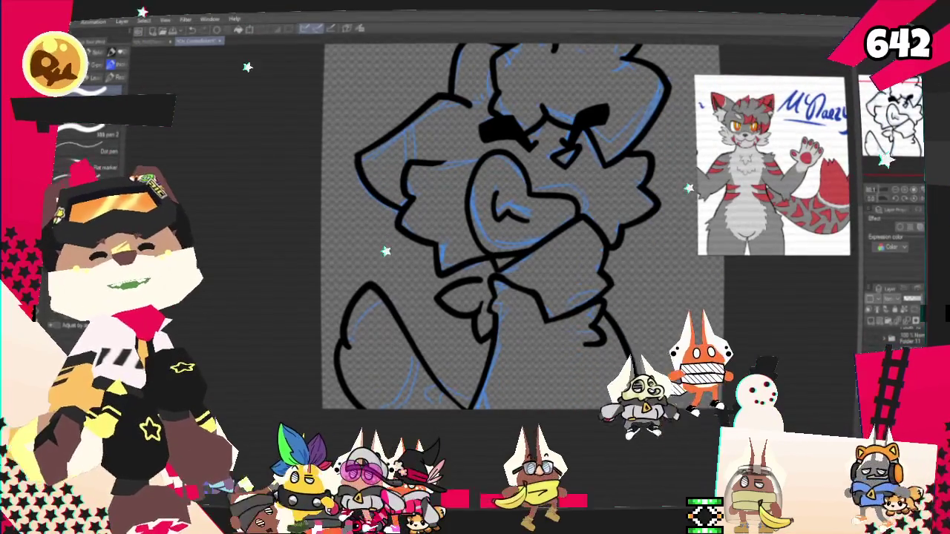
pyautogui.moveTo(520, 222); pyautogui.dragTo(482, 274)
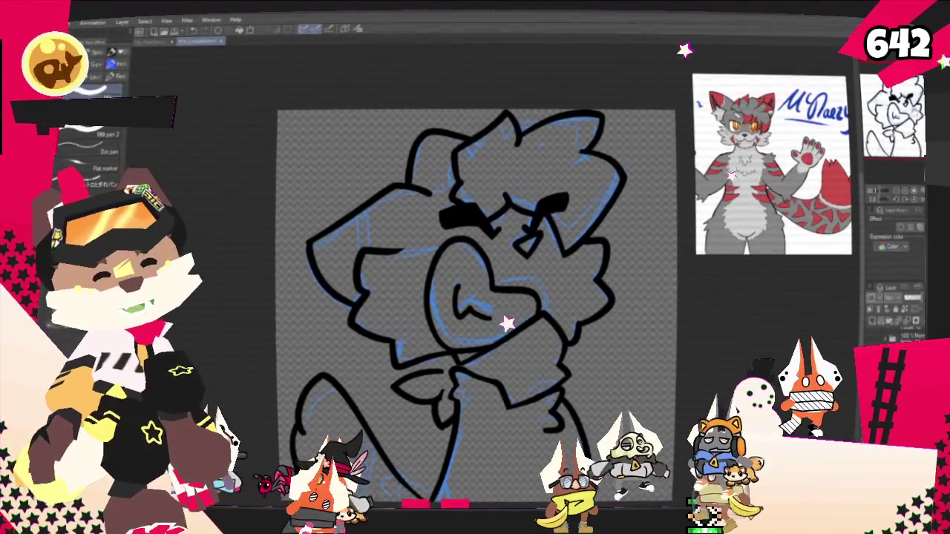
pyautogui.scroll(-1, 483, 275)
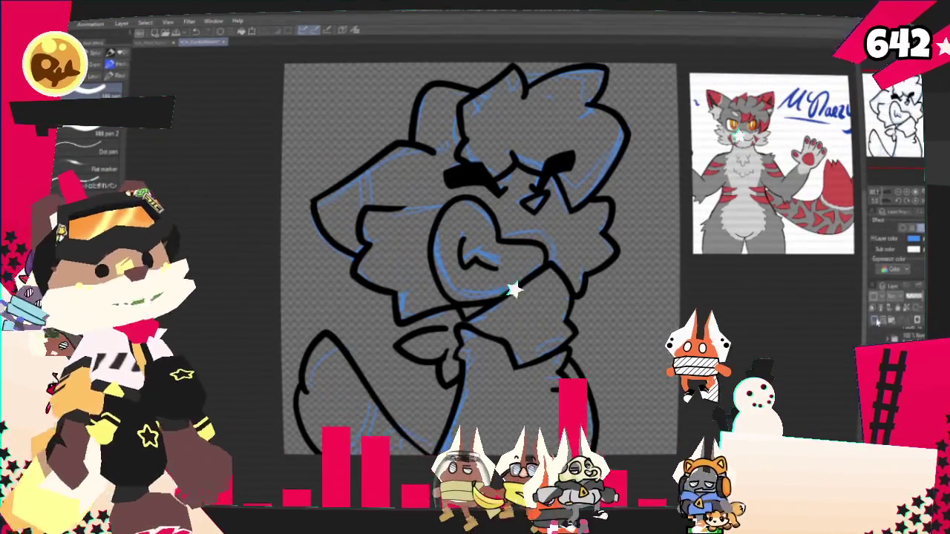
pyautogui.click(875, 321)
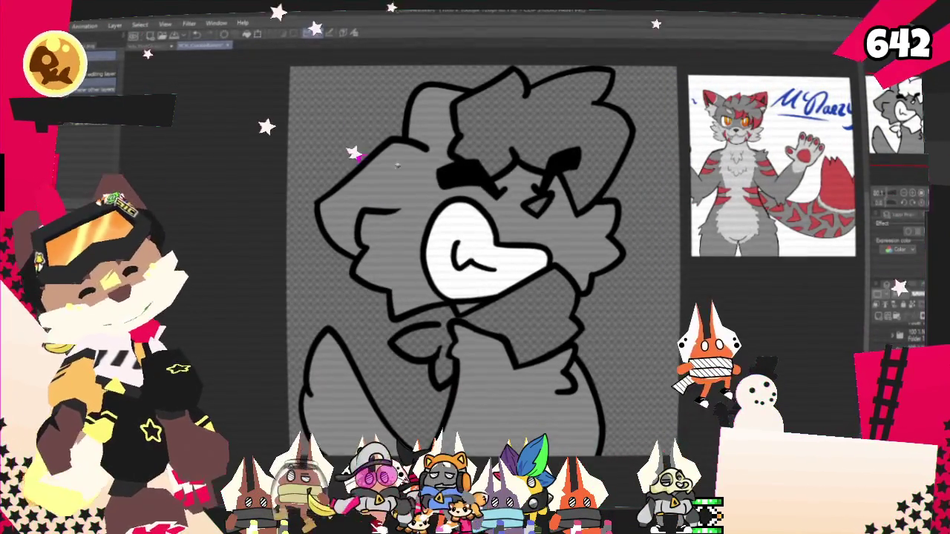
# Switch to the pen to begin the grey base colours and white muzzle.
pyautogui.press('p')
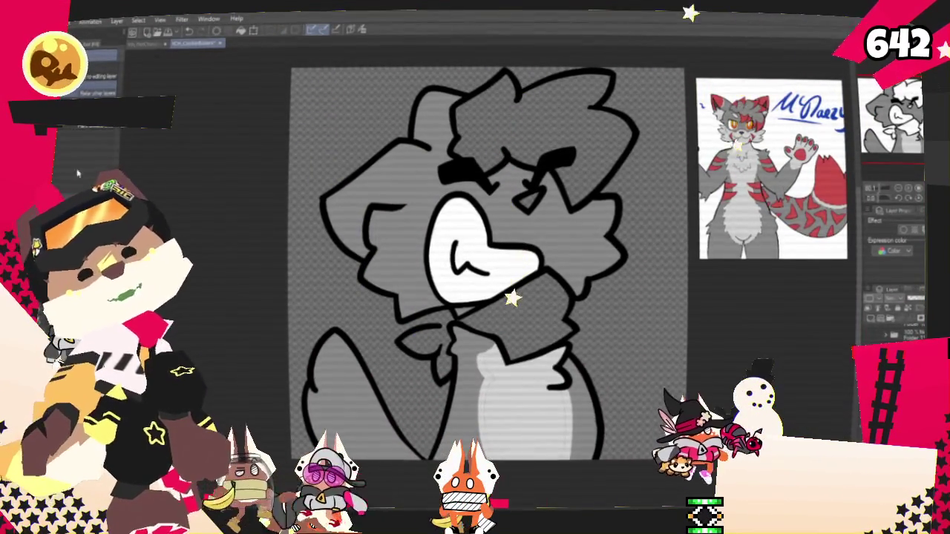
# Fill the tip of the character's tail with red.
pyautogui.press('p')
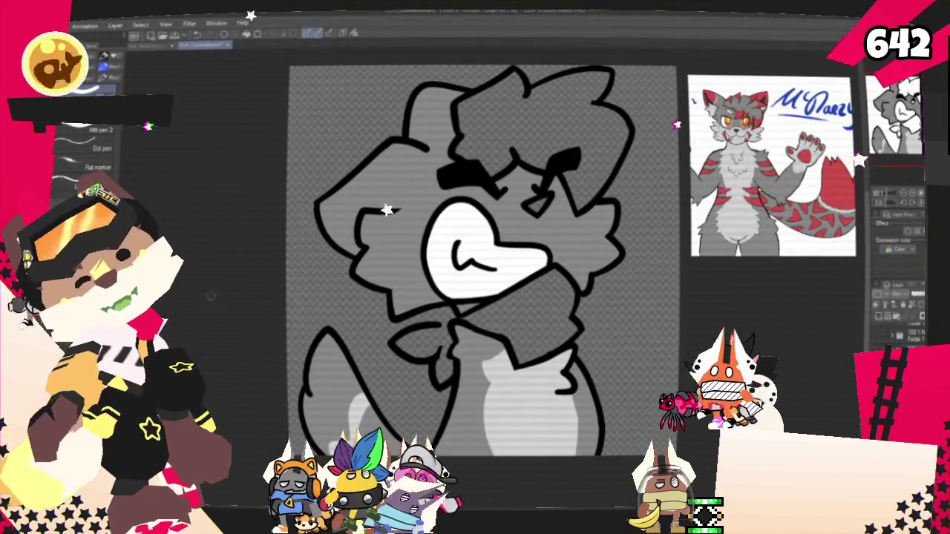
pyautogui.click(325, 371)
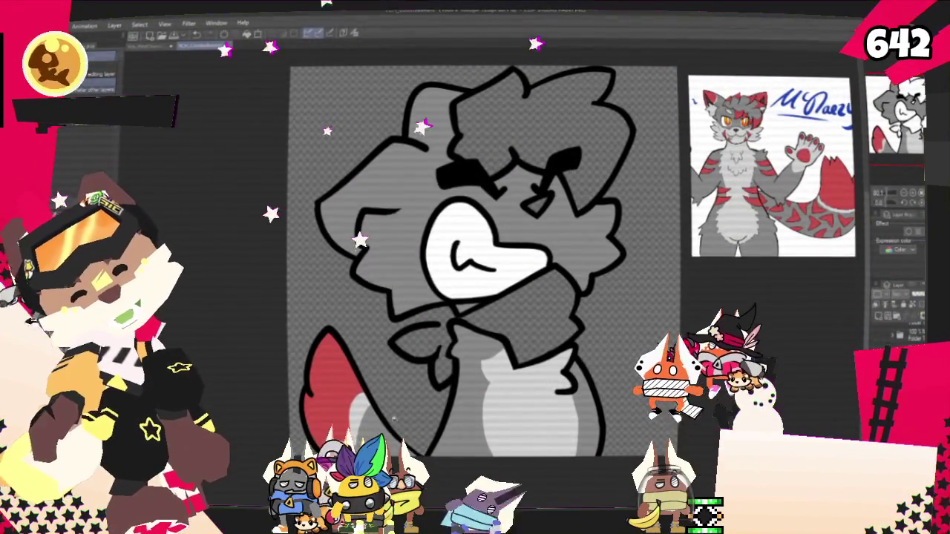
# Paint a light grey marking beside the right eye, then sample a grey from the reference.
pyautogui.press('p')
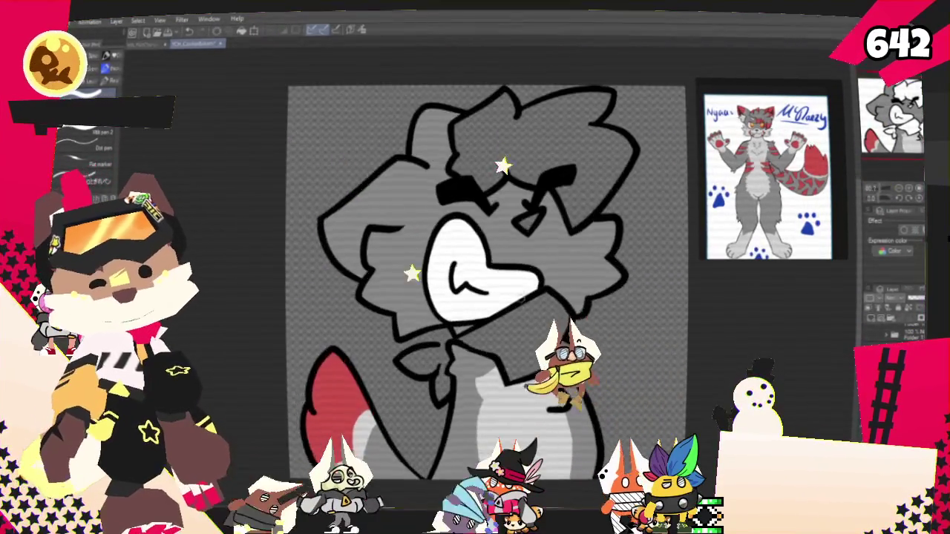
pyautogui.scroll(2, 500, 262)
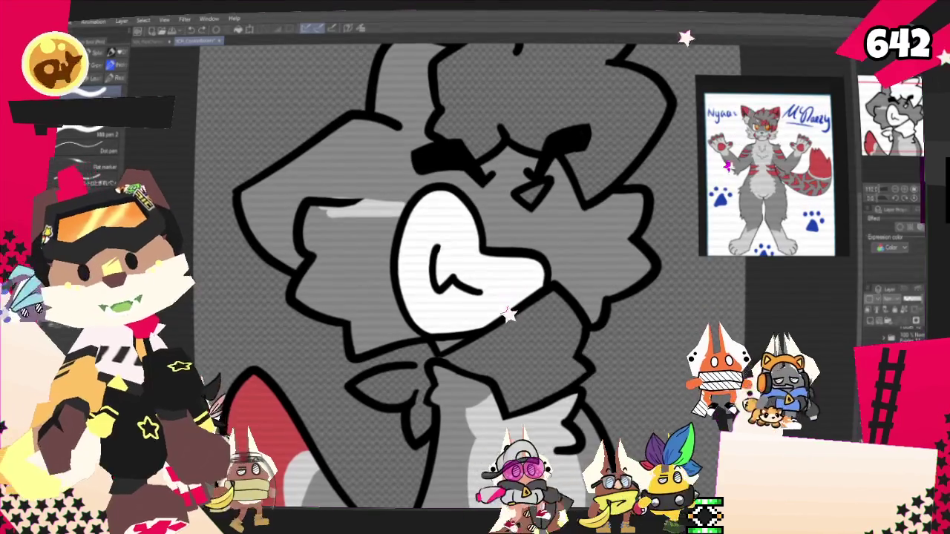
pyautogui.moveTo(474, 225)
pyautogui.mouseDown()
pyautogui.moveTo(511, 210)
pyautogui.moveTo(593, 234)
pyautogui.mouseUp()
pyautogui.hotkey('ctrl', 'z')
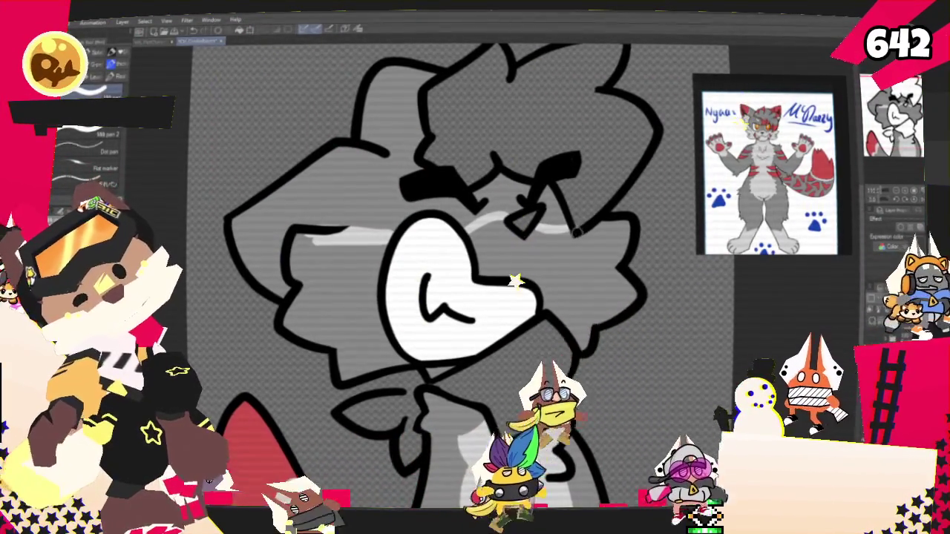
pyautogui.moveTo(512, 219); pyautogui.dragTo(571, 230)
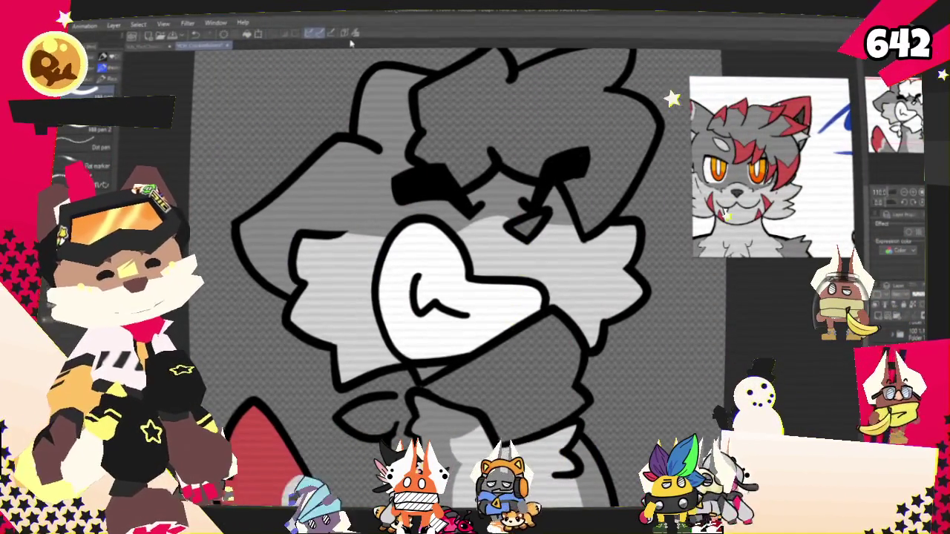
pyautogui.click(778, 139)
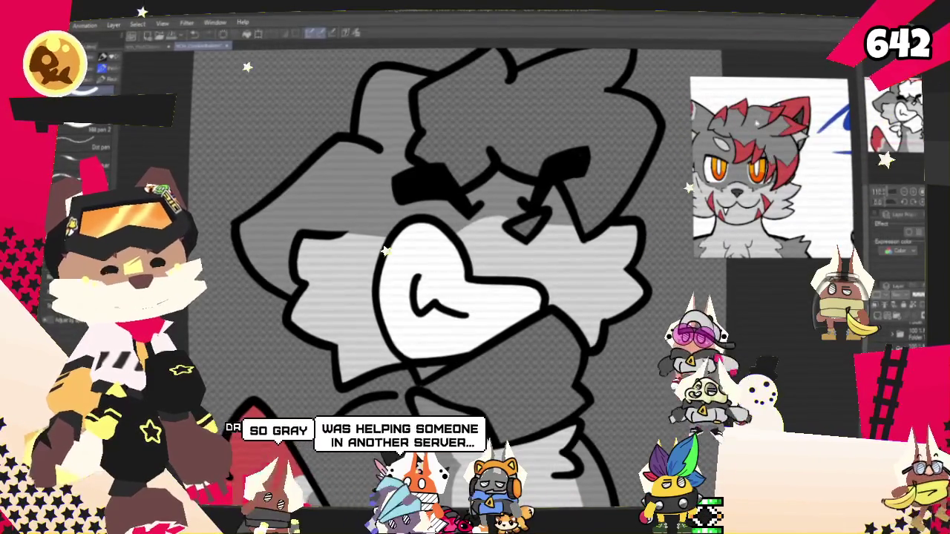
# Zoom the canvas and reference to frame the head, readying Fill and Pen for red markings.
pyautogui.hotkey('ctrl', '-')
pyautogui.scroll(1, 516, 129)
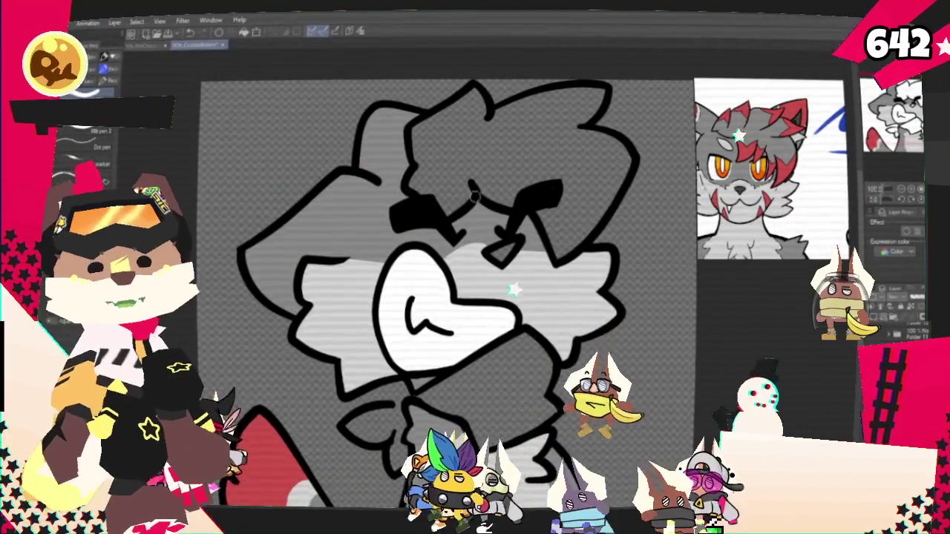
pyautogui.scroll(-1, 437, 297)
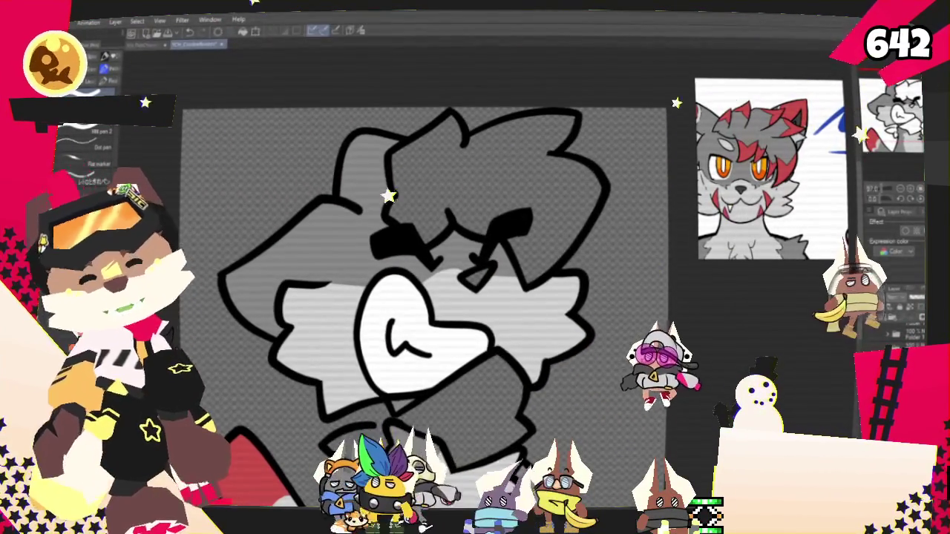
pyautogui.press('g')
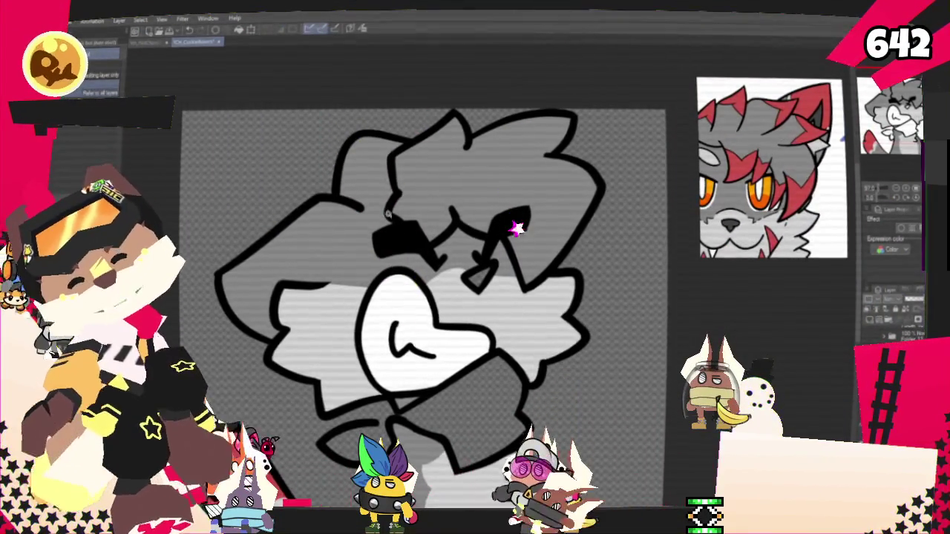
pyautogui.press('p')
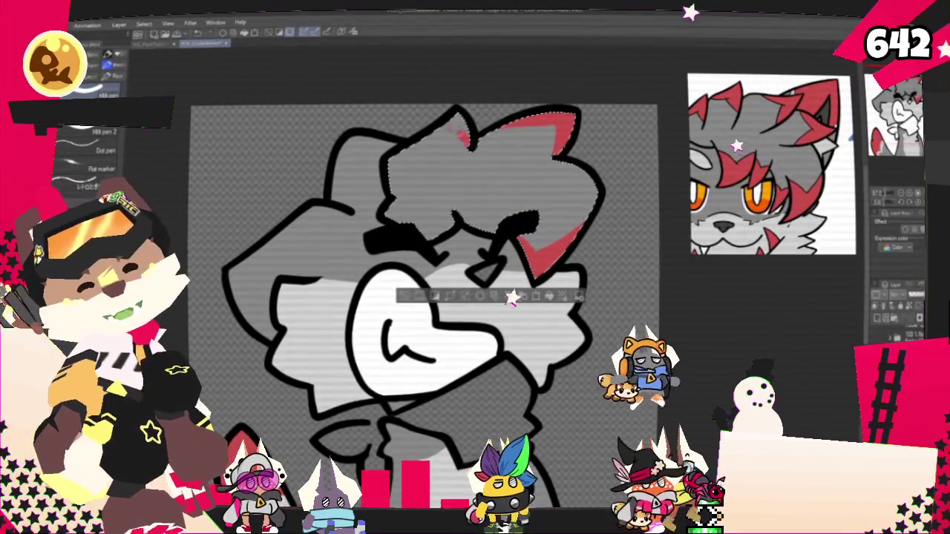
# Paint a red patch atop the head and short red streaks in the hair tufts.
pyautogui.moveTo(449, 134); pyautogui.dragTo(417, 138)
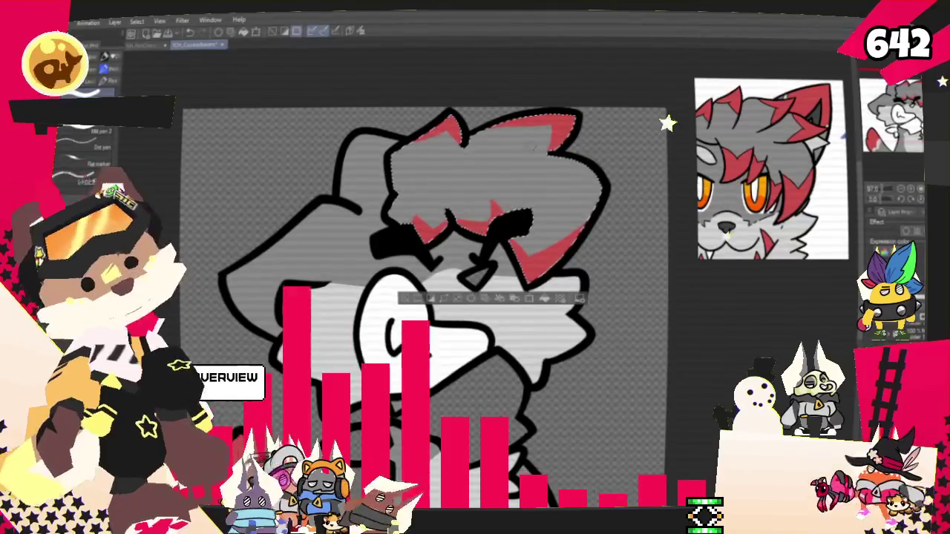
pyautogui.moveTo(512, 159); pyautogui.dragTo(536, 200)
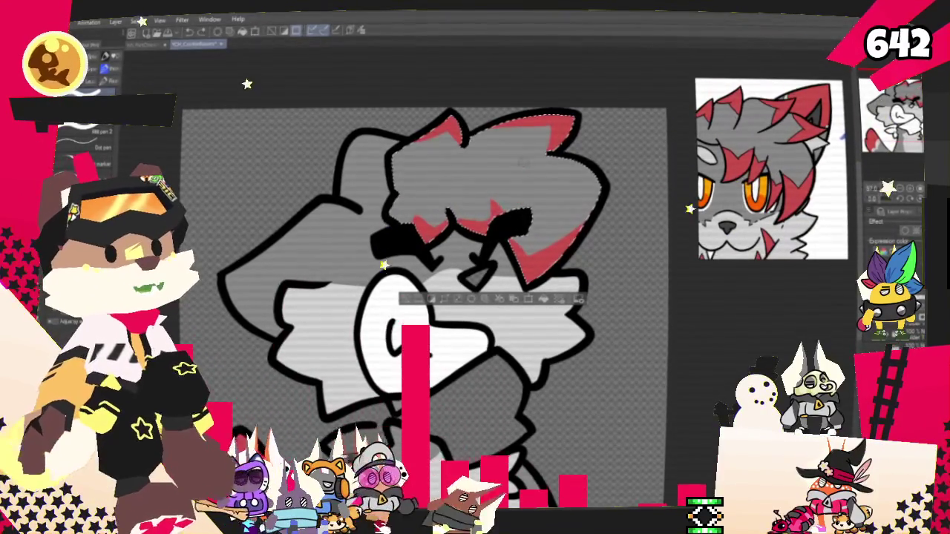
pyautogui.hotkey('ctrl', 'z')
pyautogui.moveTo(536, 163); pyautogui.dragTo(555, 194)
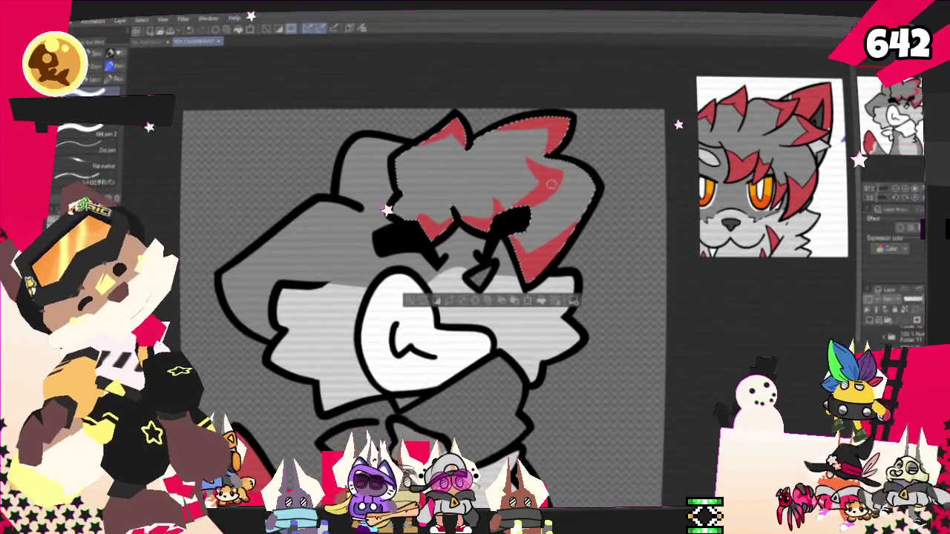
pyautogui.moveTo(467, 167); pyautogui.dragTo(445, 199)
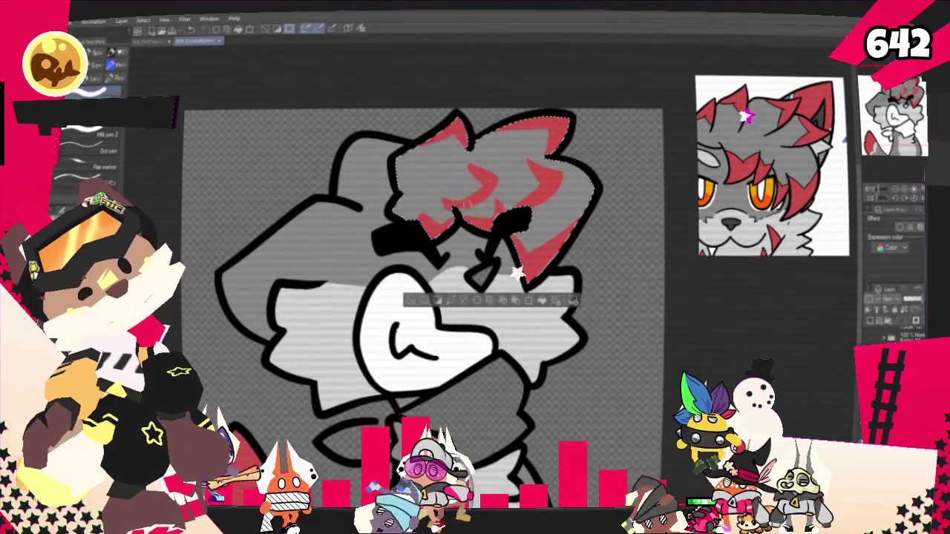
pyautogui.hotkey('ctrl', 'z')
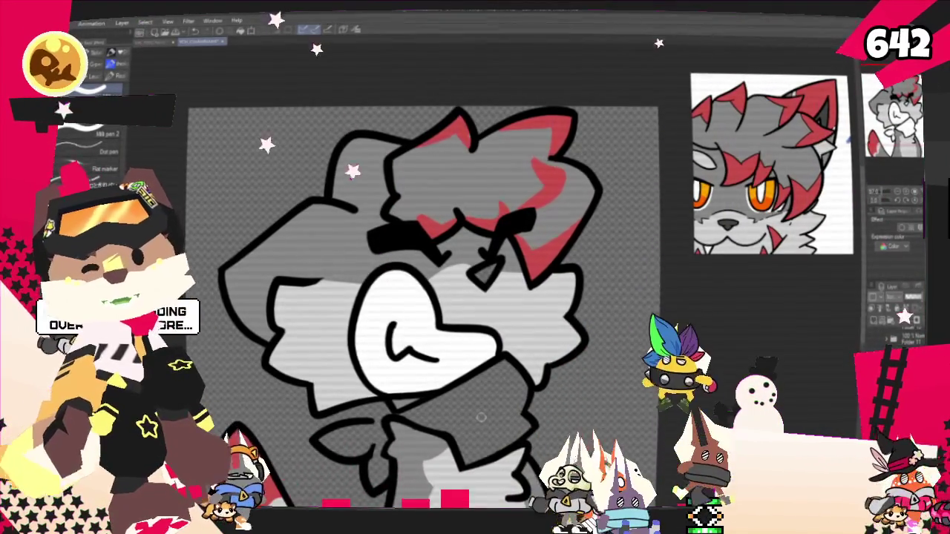
pyautogui.hotkey('ctrl', '-')
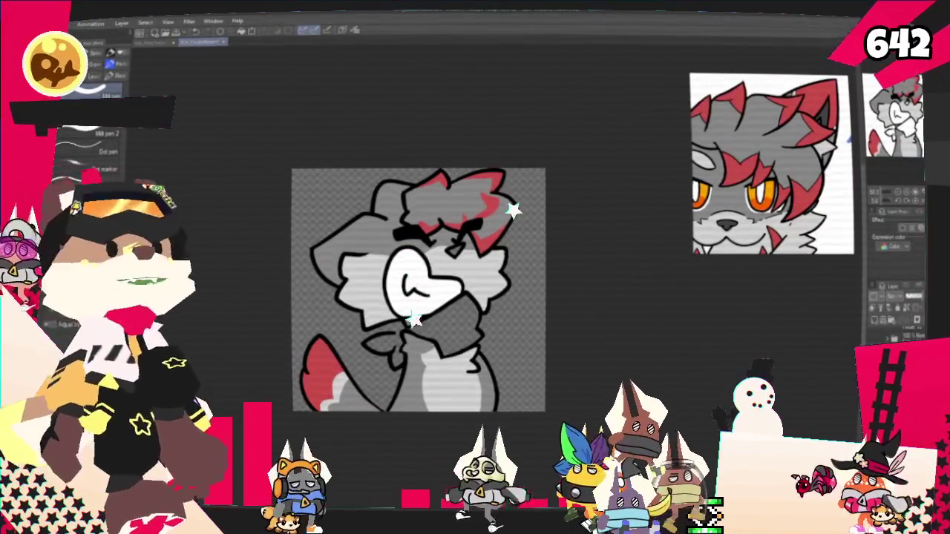
# Paint red onto the cat's left ear and the upper-left of its head.
pyautogui.hotkey('ctrl', '+')
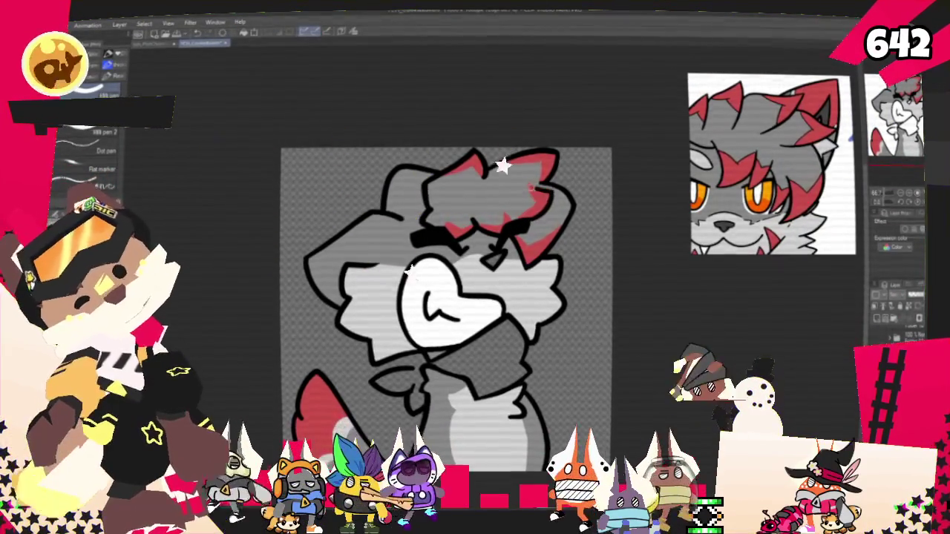
pyautogui.click(556, 192)
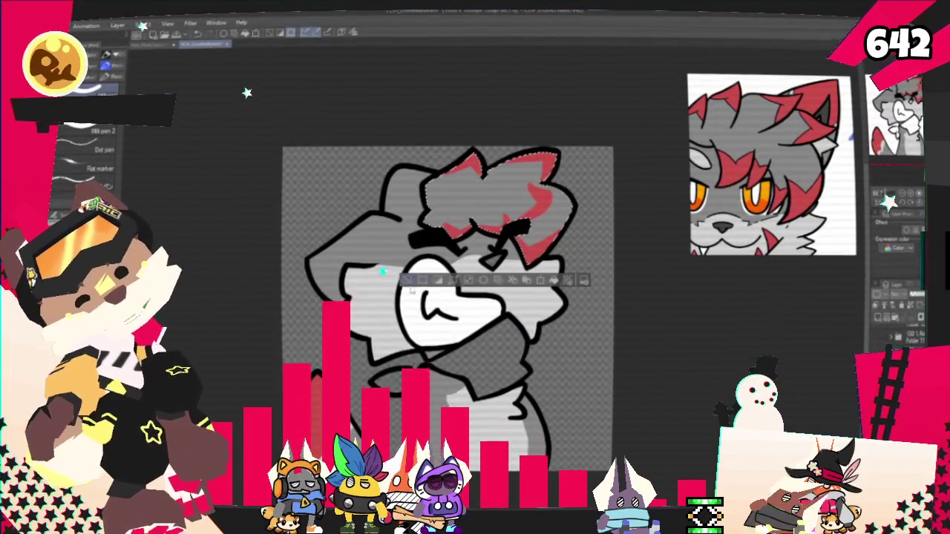
pyautogui.hotkey('ctrl', 'd')
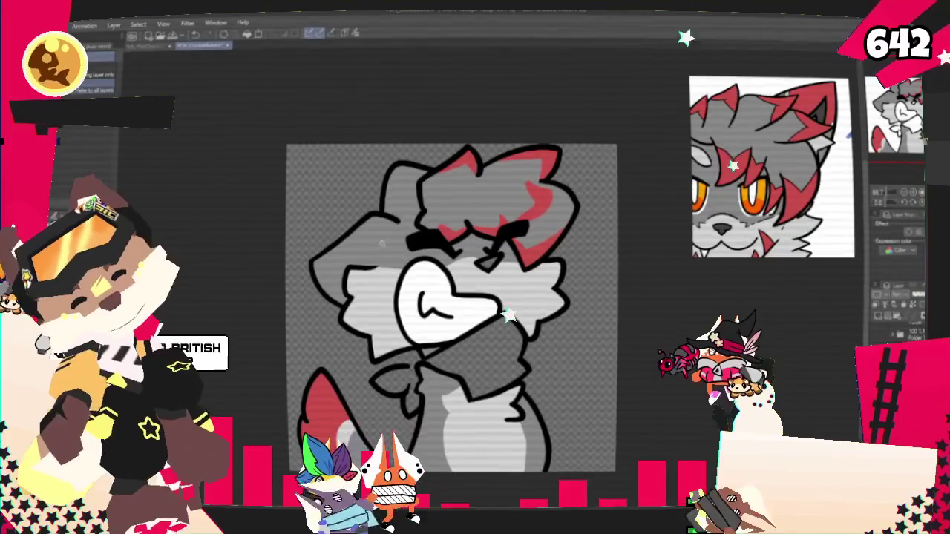
pyautogui.press('w')
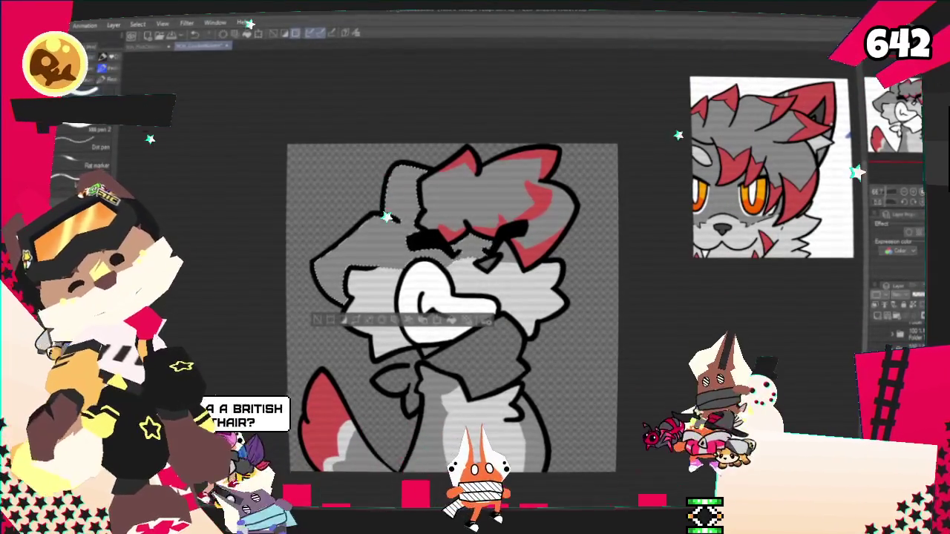
pyautogui.press('p')
pyautogui.moveTo(297, 293); pyautogui.dragTo(334, 271)
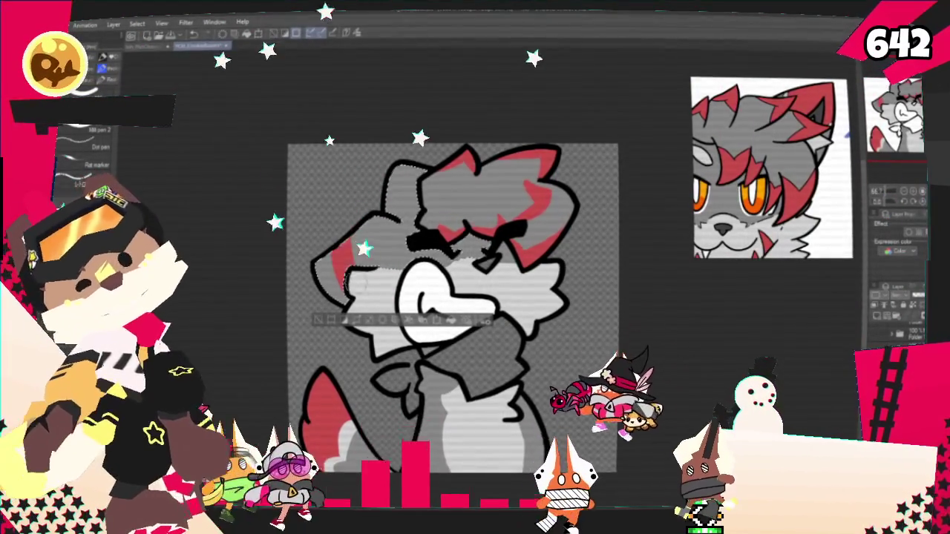
pyautogui.moveTo(393, 172); pyautogui.dragTo(417, 200)
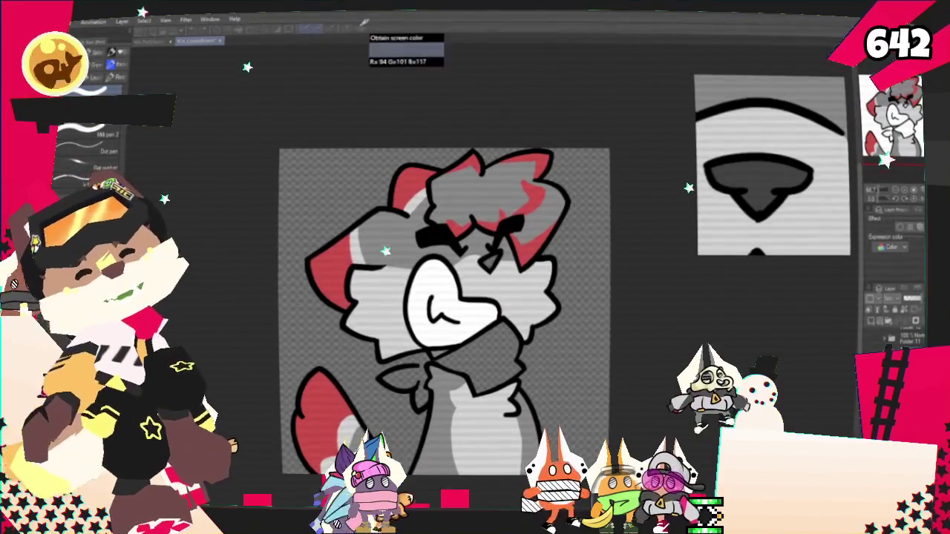
# Frame both sides of the face with the pen ready for red cheek stripes.
pyautogui.hotkey('ctrl', '+')
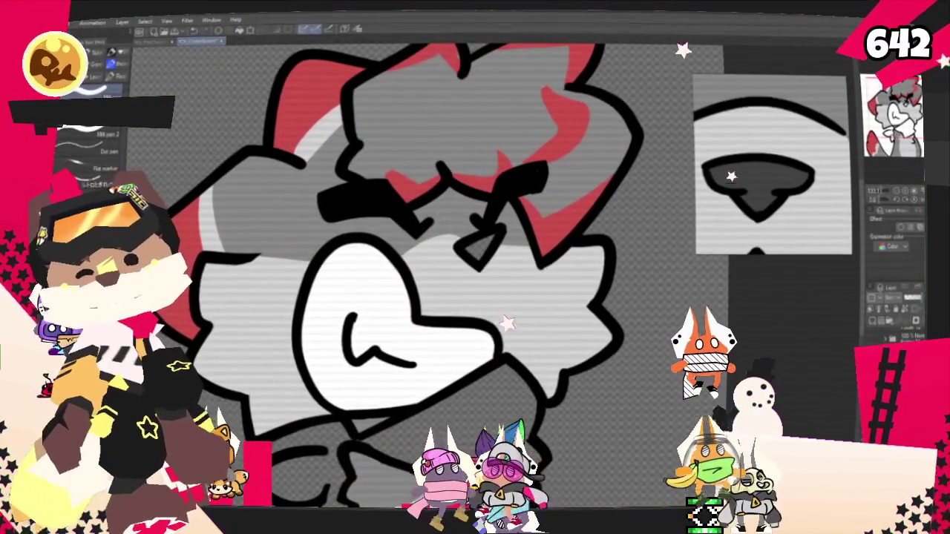
pyautogui.press('g')
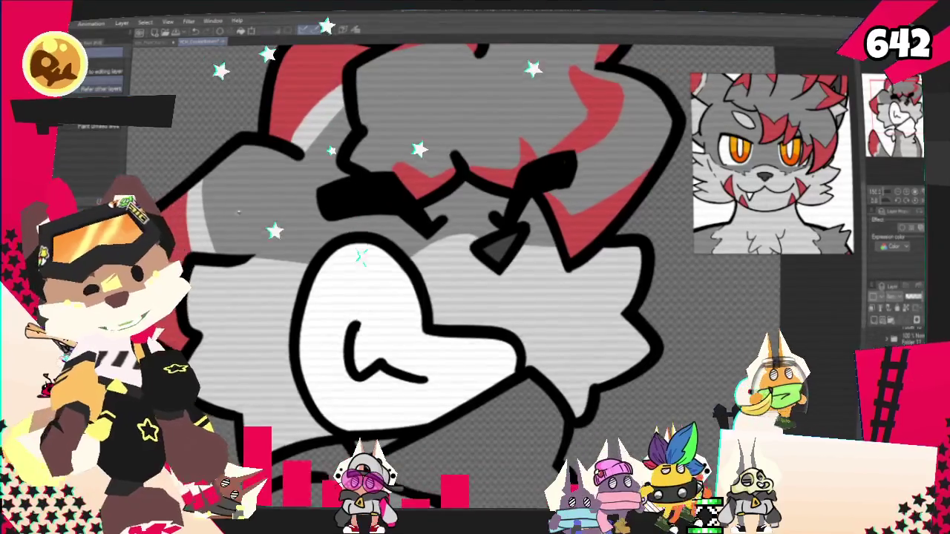
pyautogui.hotkey('ctrl', '-')
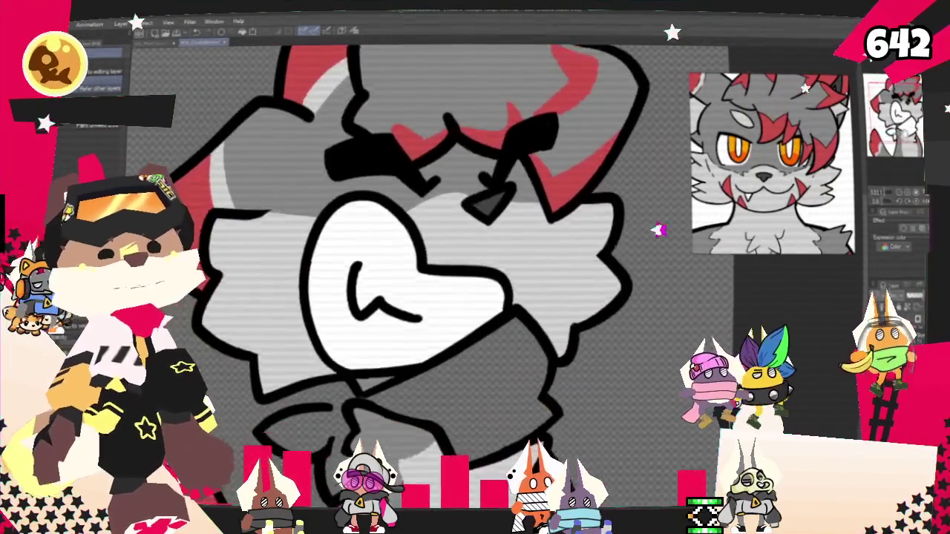
pyautogui.moveTo(371, 297); pyautogui.dragTo(467, 215)
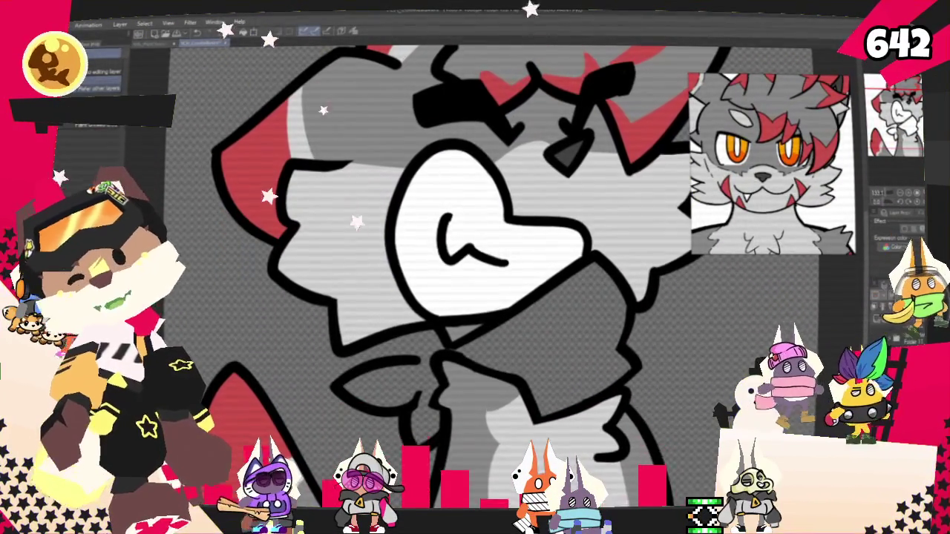
pyautogui.press('p')
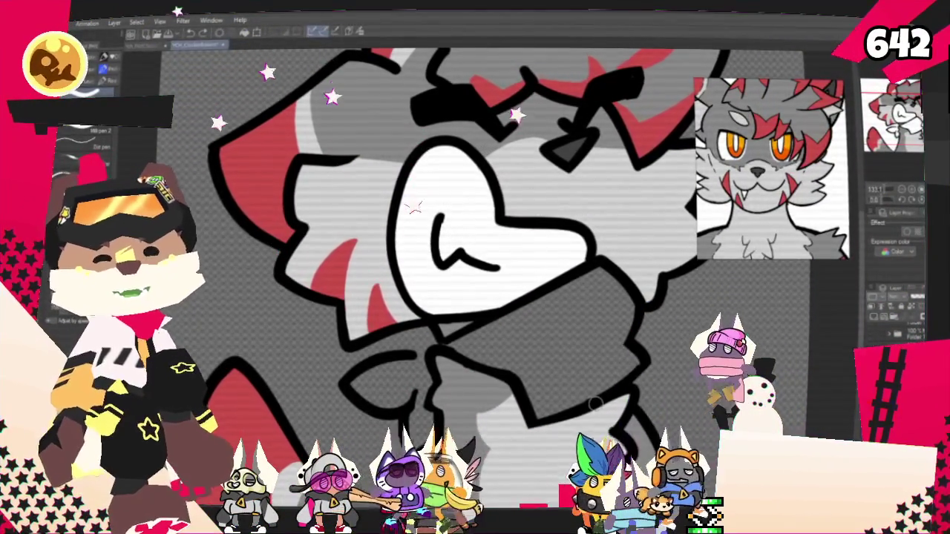
pyautogui.moveTo(503, 165); pyautogui.dragTo(433, 180)
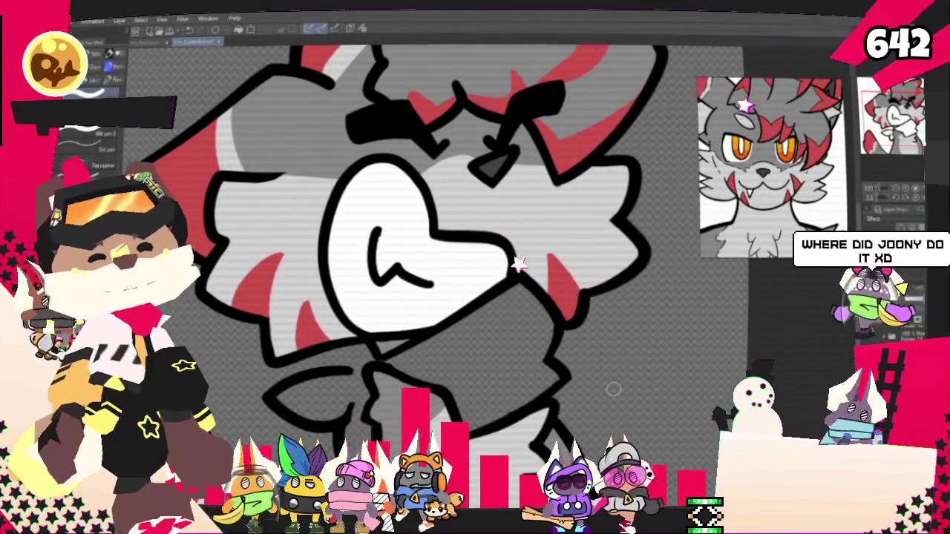
pyautogui.scroll(-2, 510, 384)
pyautogui.scroll(-2, 519, 390)
pyautogui.scroll(-1, 534, 393)
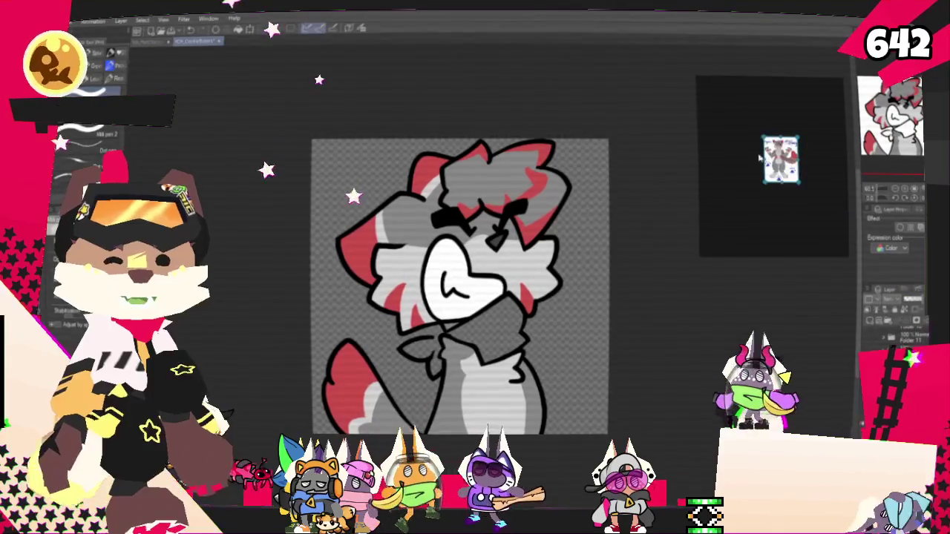
# Enlarge the plaid bandana reference in the Sub View and zoom the canvas in a step.
pyautogui.scroll(2, 768, 167)
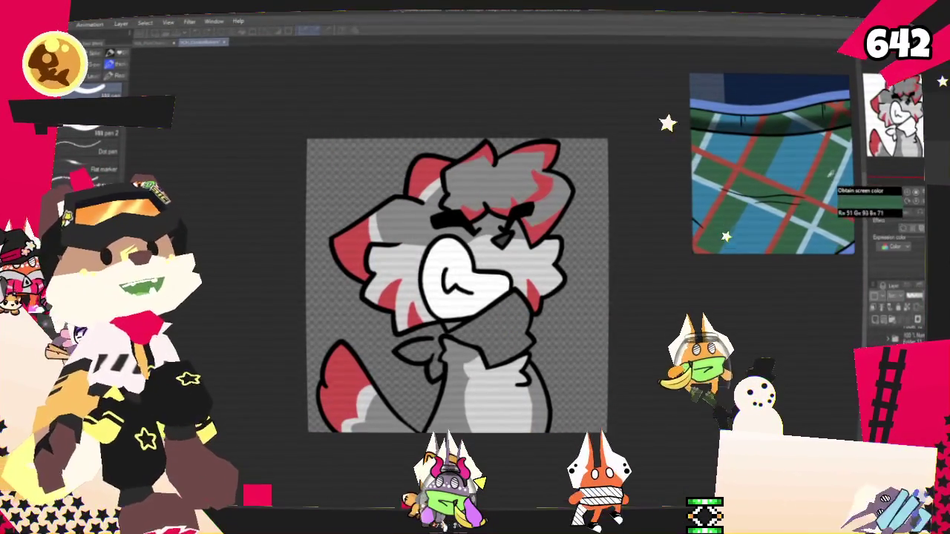
pyautogui.hotkey('ctrl', '+')
pyautogui.hotkey('ctrl', '+')
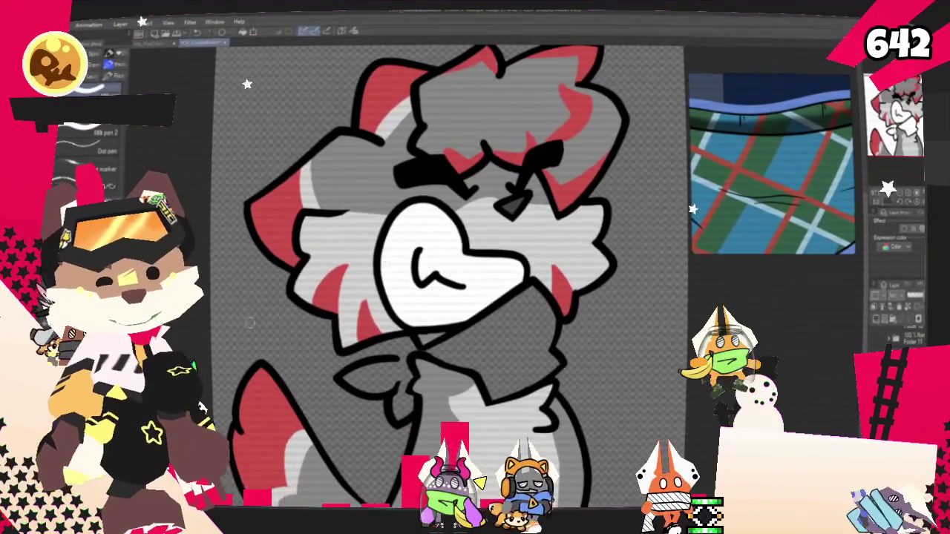
pyautogui.press('g')
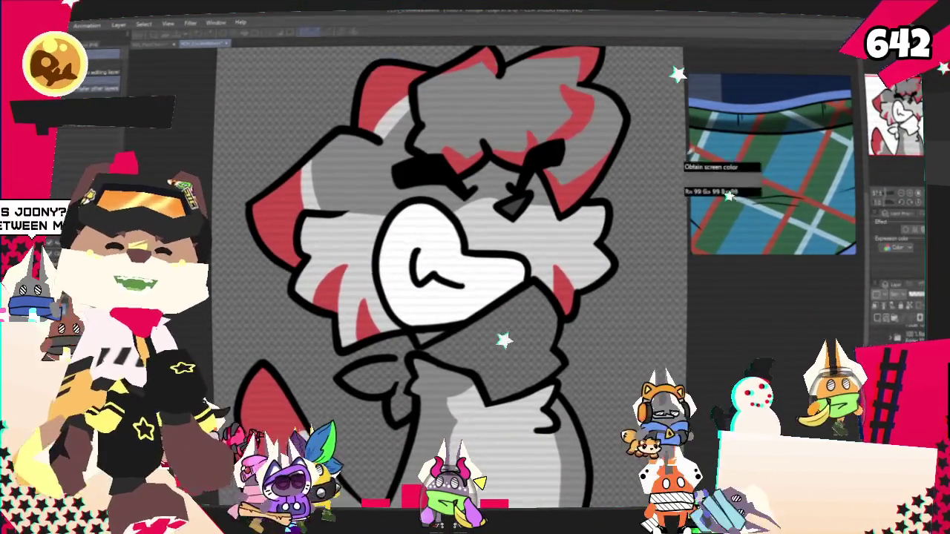
# Fill the cat's bandana with solid blue using the Fill tool.
pyautogui.scroll(-2, 450, 228)
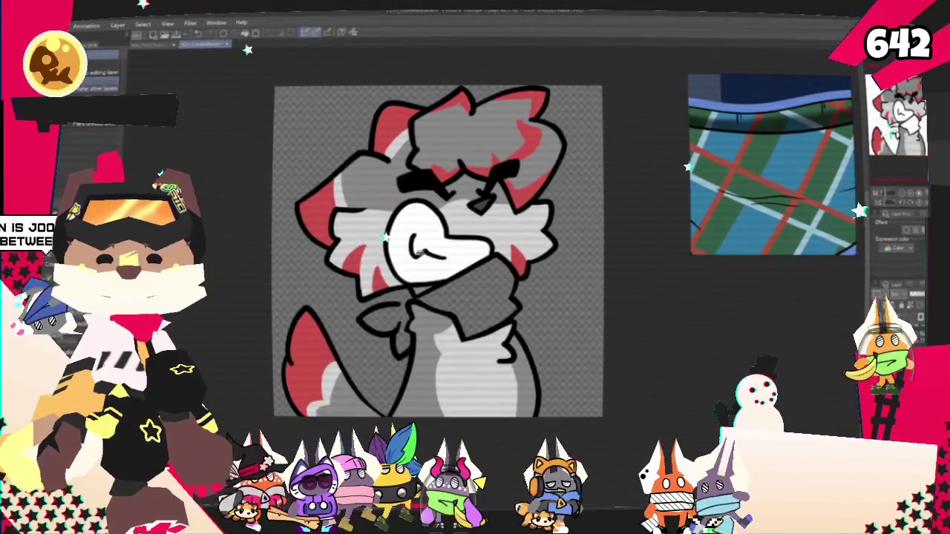
pyautogui.scroll(3, 450, 227)
pyautogui.scroll(-2, 450, 227)
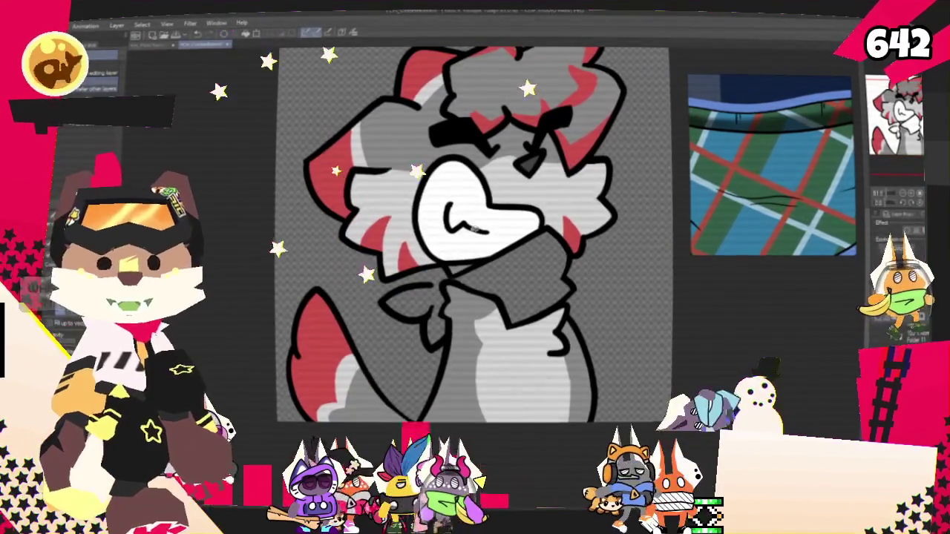
pyautogui.scroll(2, 460, 233)
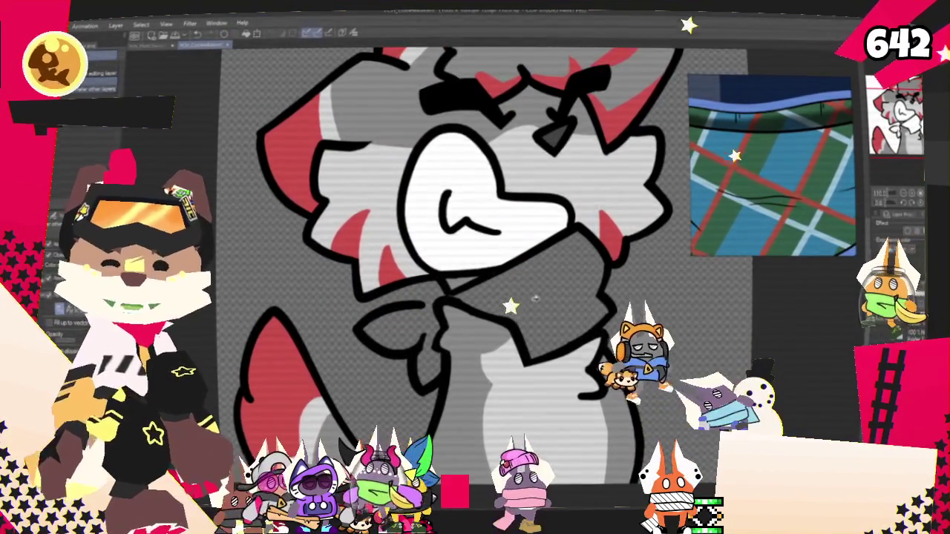
pyautogui.click(490, 297)
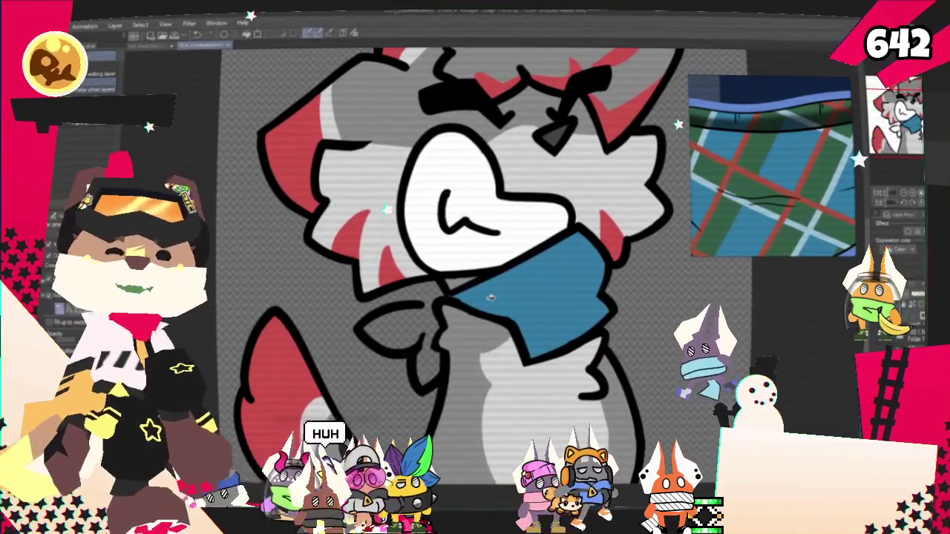
pyautogui.press('p')
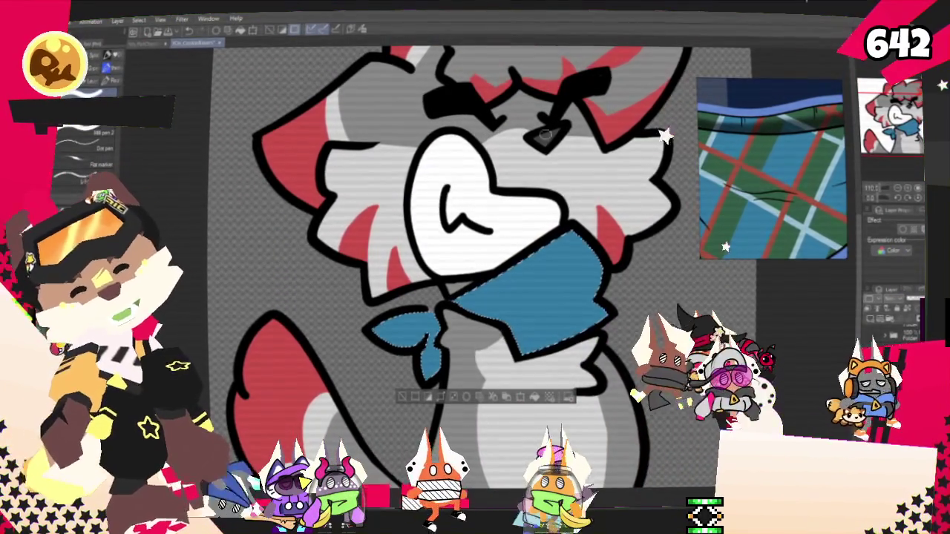
# Discard a trial green stripe, then blend soft green into the blue scarf and its knot.
pyautogui.moveTo(560, 248)
pyautogui.mouseDown()
pyautogui.moveTo(540, 320)
pyautogui.moveTo(560, 252)
pyautogui.mouseUp()
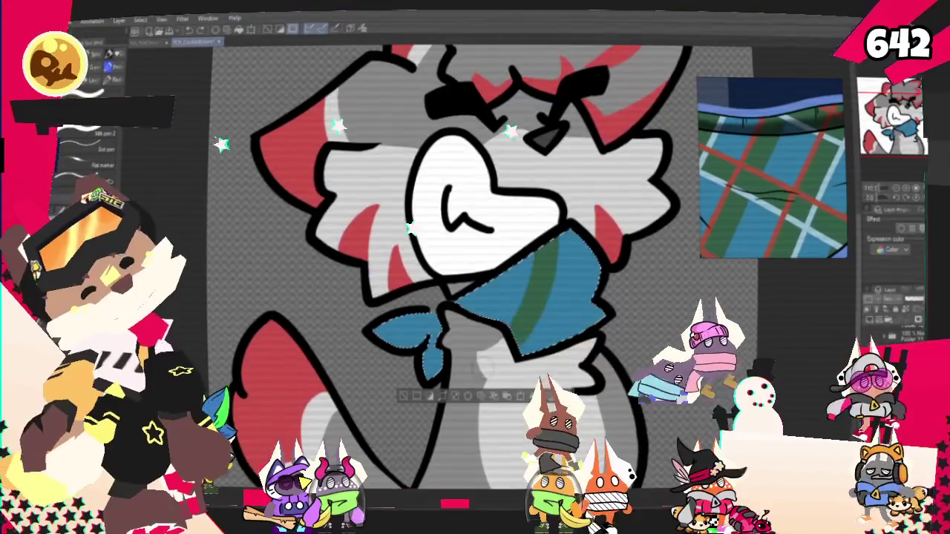
pyautogui.hotkey('ctrl', 'z')
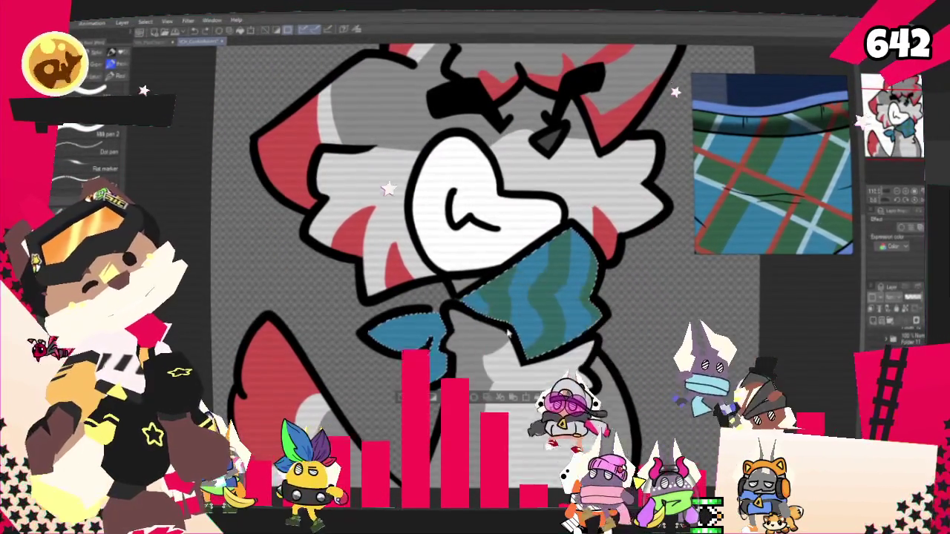
pyautogui.moveTo(514, 332); pyautogui.dragTo(578, 286)
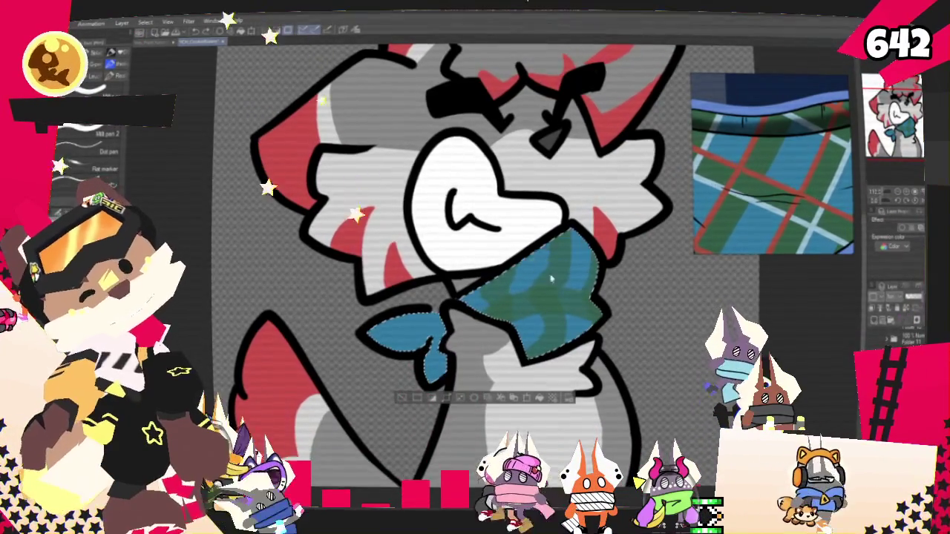
pyautogui.moveTo(460, 305); pyautogui.dragTo(379, 331)
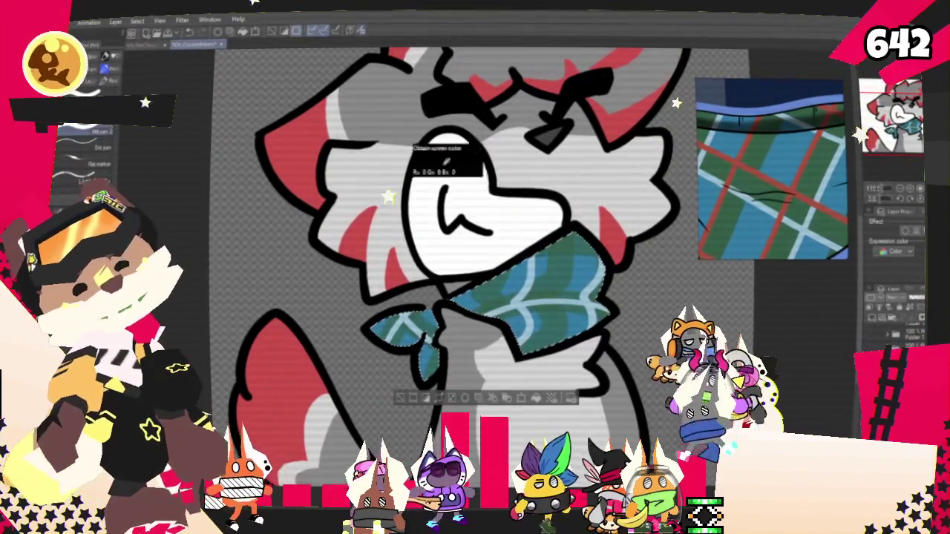
# Sample the red from the Sub View reference for the plaid stripes, then fit the canvas.
pyautogui.click(798, 199)
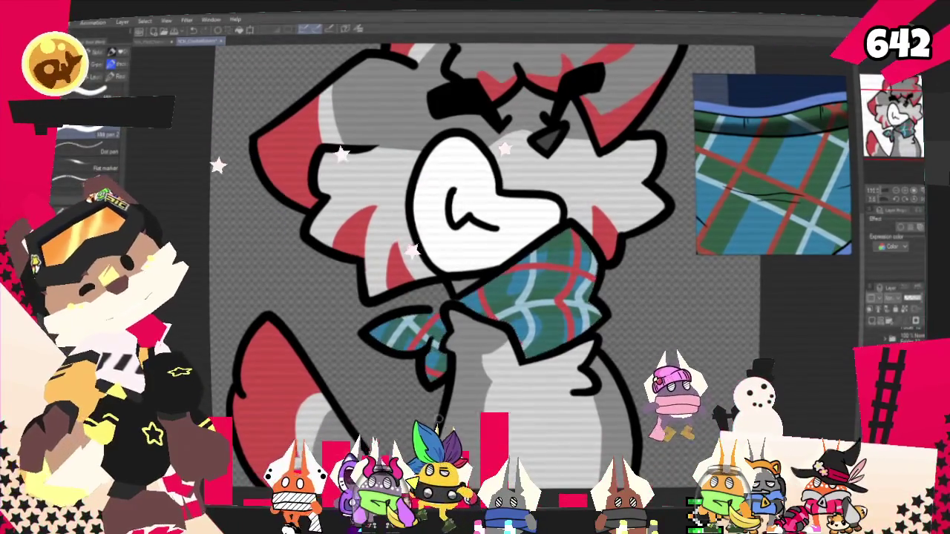
pyautogui.hotkey('ctrl', '0')
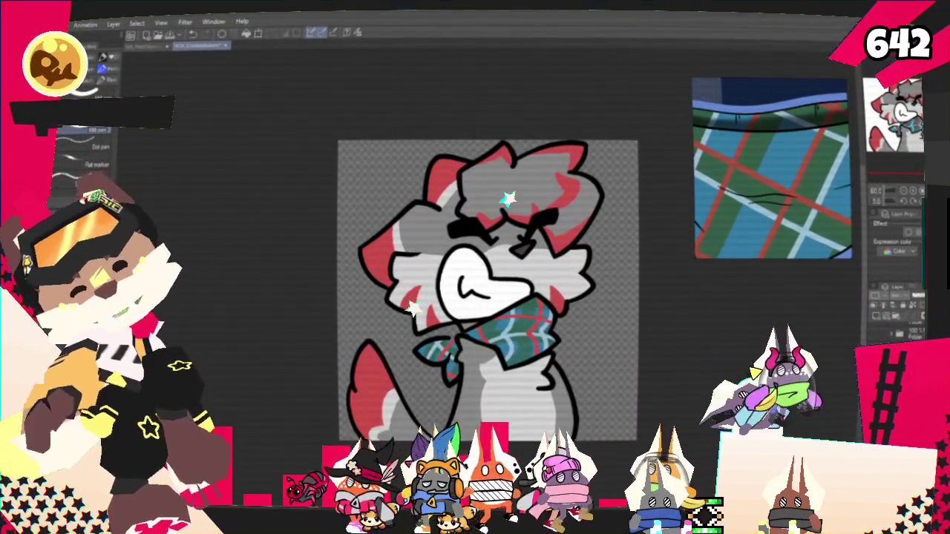
pyautogui.scroll(-2, 772, 169)
pyautogui.scroll(-2, 772, 169)
pyautogui.scroll(-2, 771, 169)
pyautogui.scroll(2, 772, 169)
pyautogui.scroll(2, 772, 170)
pyautogui.scroll(1, 772, 169)
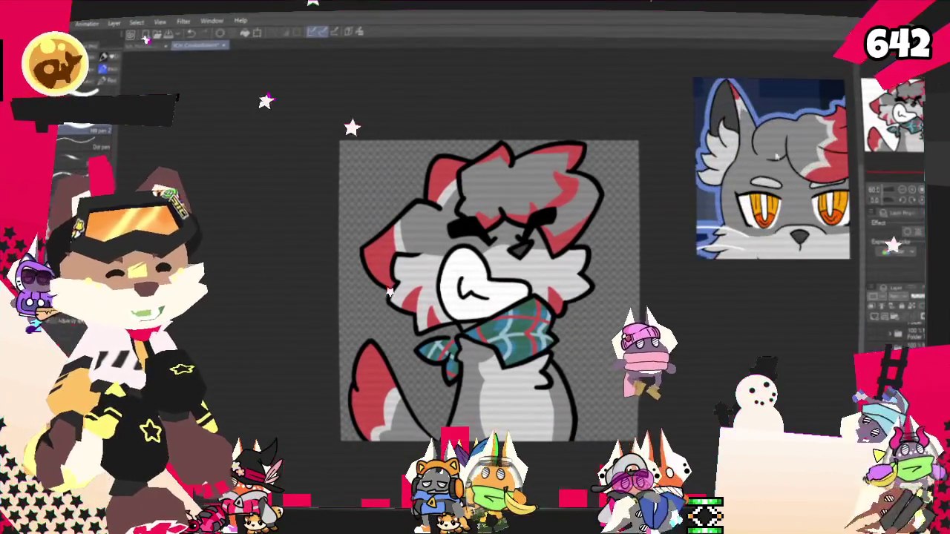
pyautogui.scroll(2, 446, 199)
pyautogui.scroll(1, 446, 198)
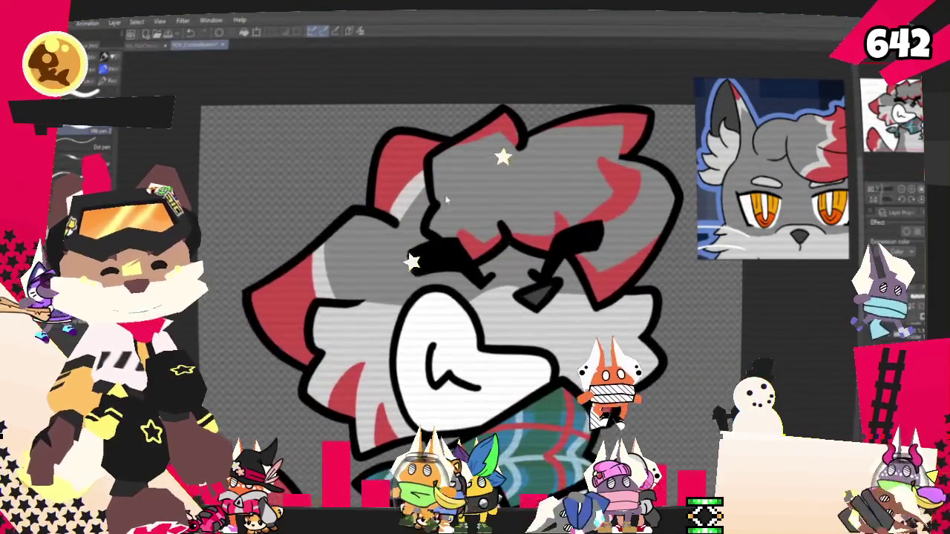
pyautogui.scroll(-3, 446, 198)
pyautogui.scroll(-1, 446, 199)
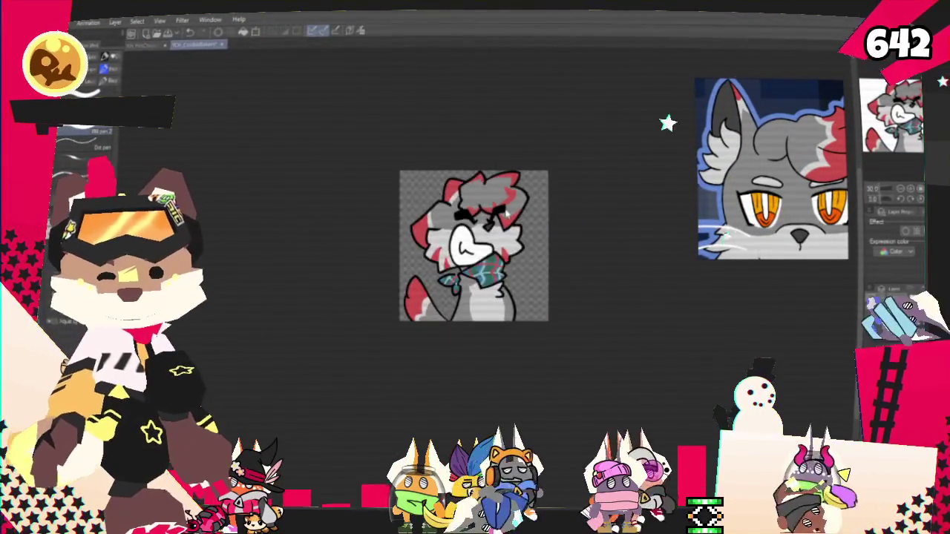
pyautogui.scroll(-1, 446, 198)
pyautogui.scroll(-2, 772, 169)
pyautogui.scroll(2, 486, 243)
pyautogui.scroll(3, 742, 126)
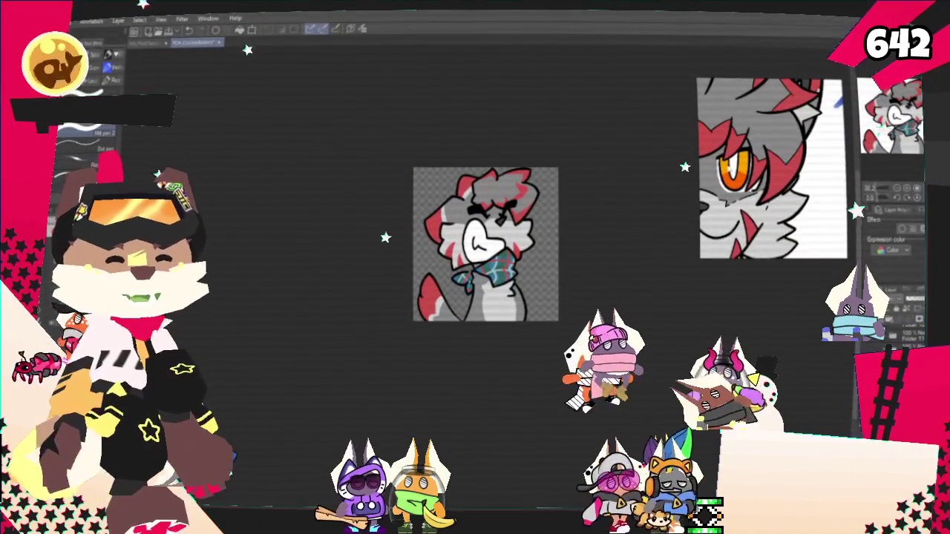
pyautogui.scroll(2, 457, 207)
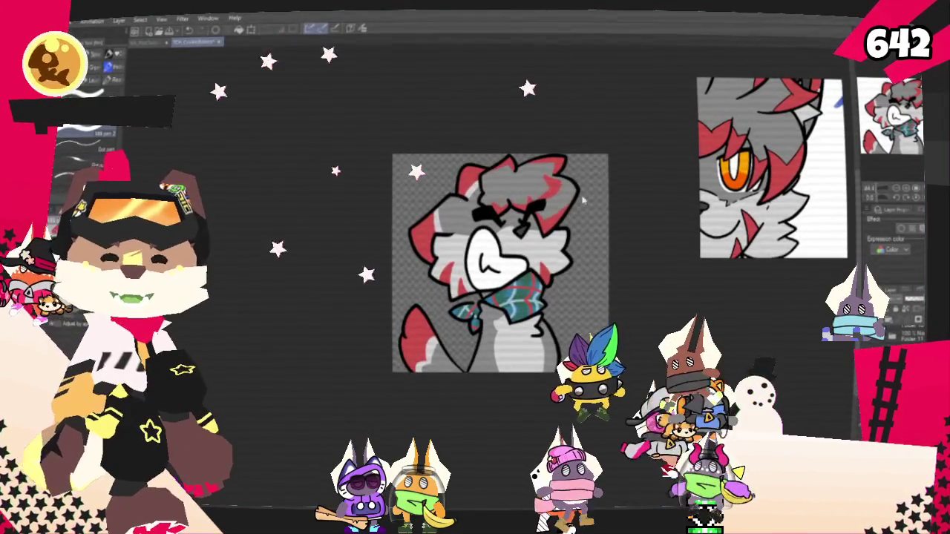
pyautogui.scroll(2, 582, 199)
pyautogui.scroll(2, 549, 210)
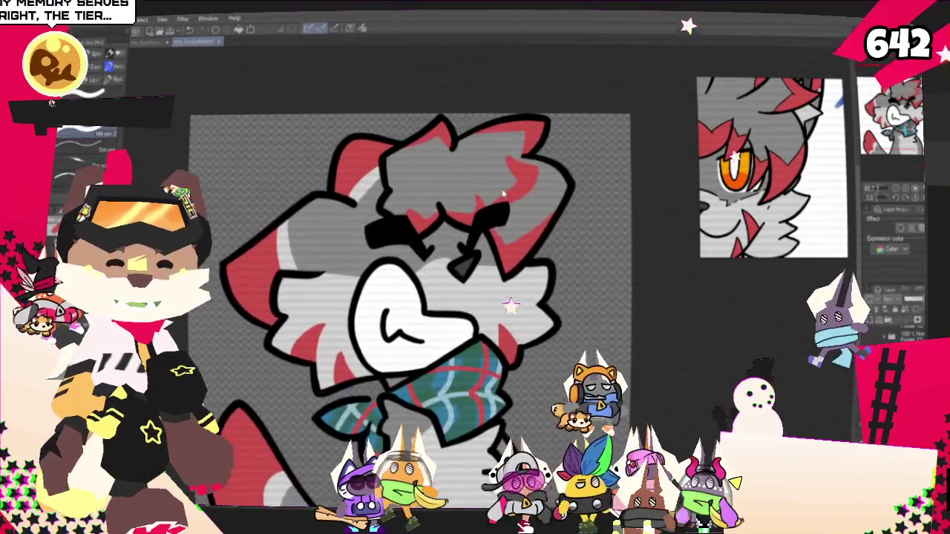
pyautogui.scroll(2, 549, 210)
pyautogui.scroll(-1, 519, 216)
pyautogui.scroll(-1, 534, 216)
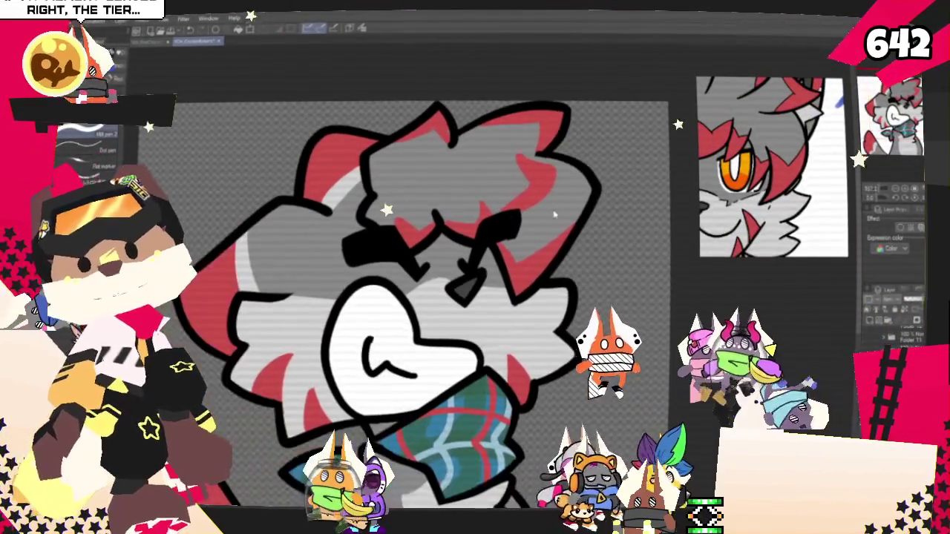
pyautogui.scroll(-1, 560, 219)
pyautogui.scroll(-1, 560, 219)
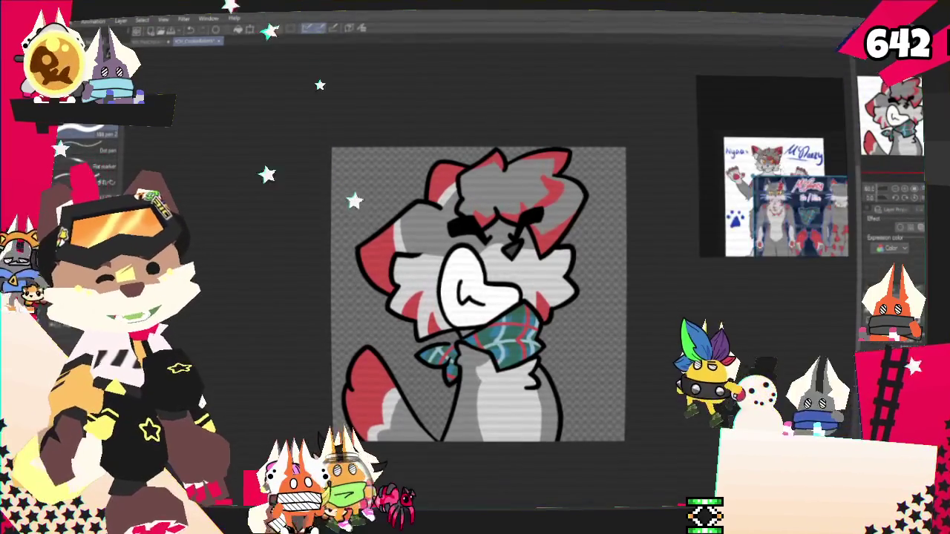
# Export the drawing as one flattened image through File > Export (Single Layer), accepting the settings.
pyautogui.scroll(-2, 564, 312)
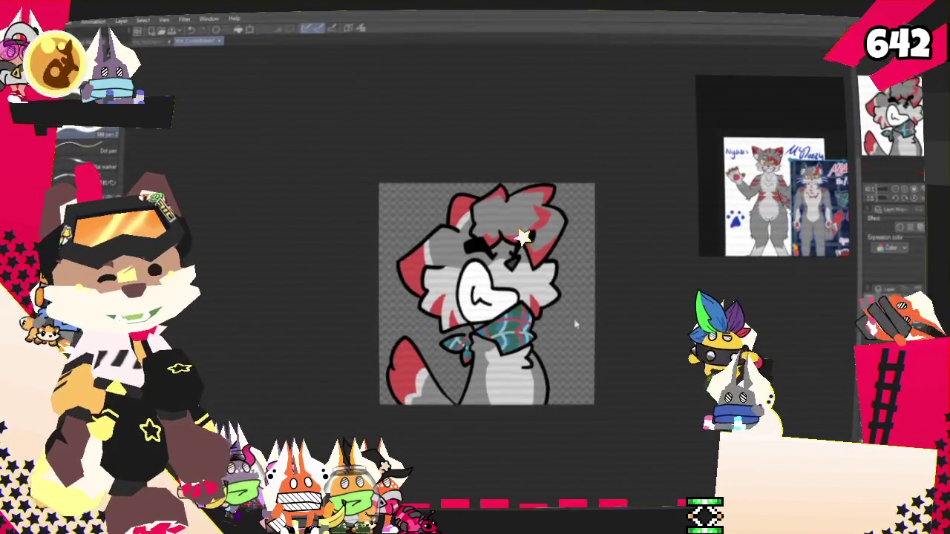
pyautogui.scroll(2, 564, 312)
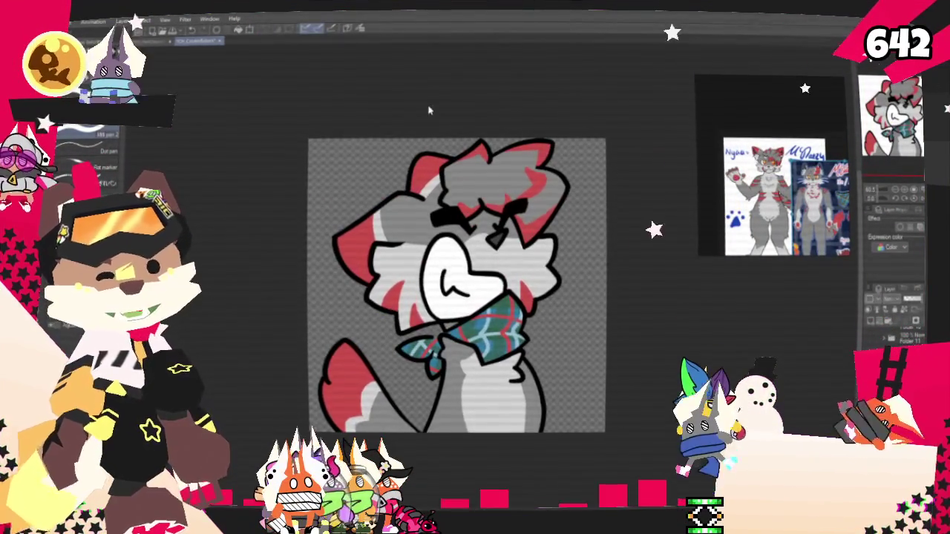
pyautogui.scroll(2, 428, 113)
pyautogui.scroll(1, 445, 127)
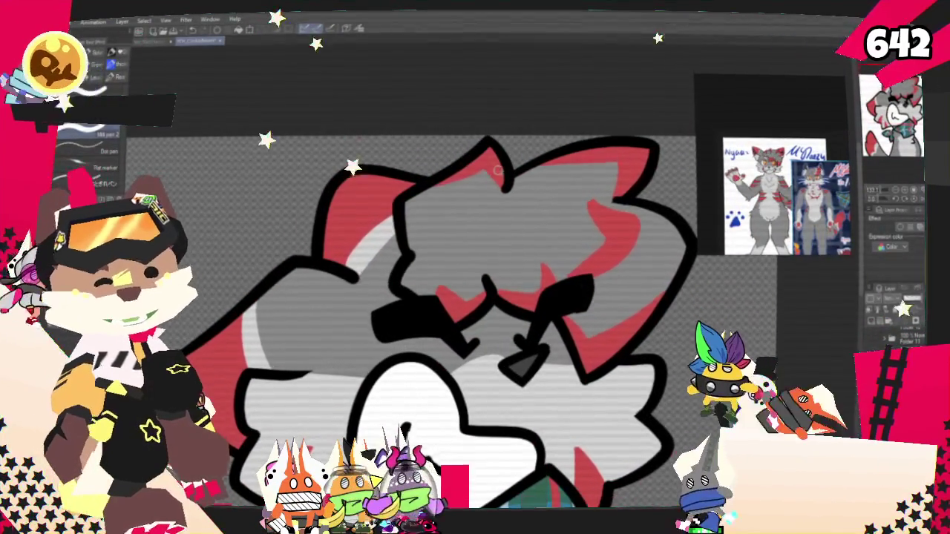
pyautogui.scroll(-3, 475, 163)
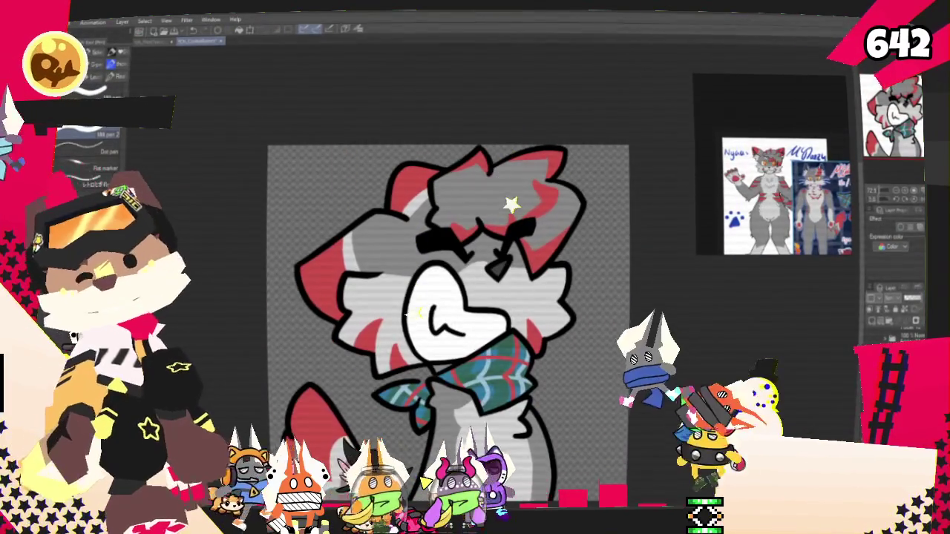
pyautogui.click(52, 24)
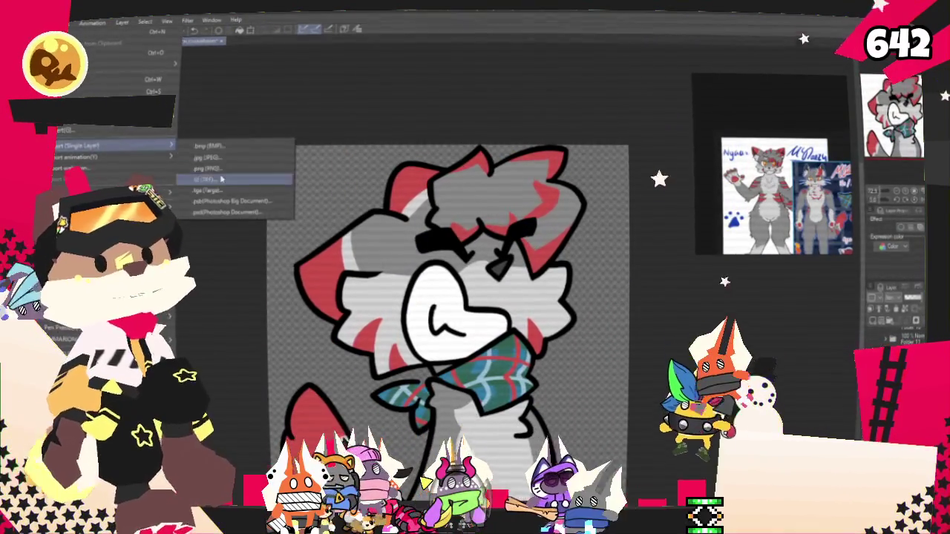
pyautogui.moveTo(111, 145)
pyautogui.click(222, 172)
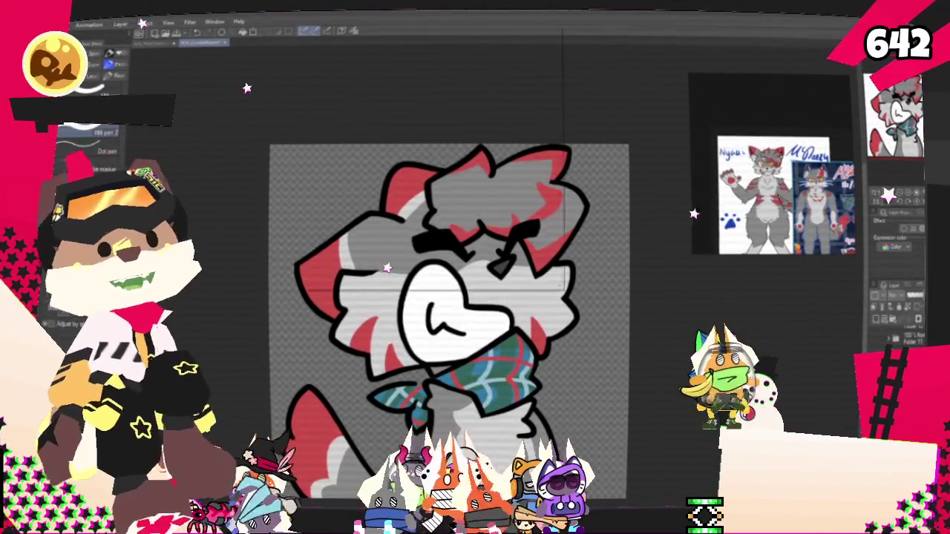
pyautogui.press('Return')
pyautogui.press('Return')
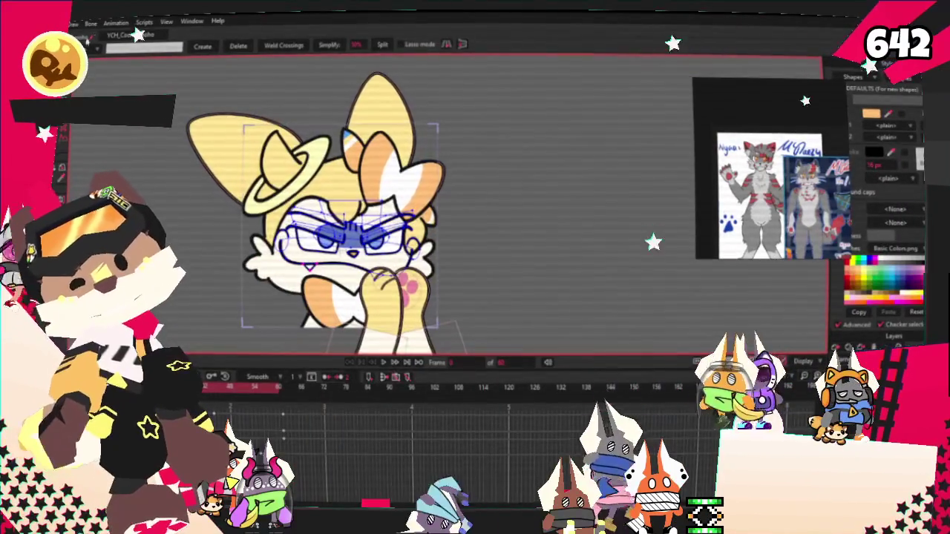
# Bring Moho to the front and dismiss its File menu without choosing anything.
pyautogui.hotkey('alt', 'f')
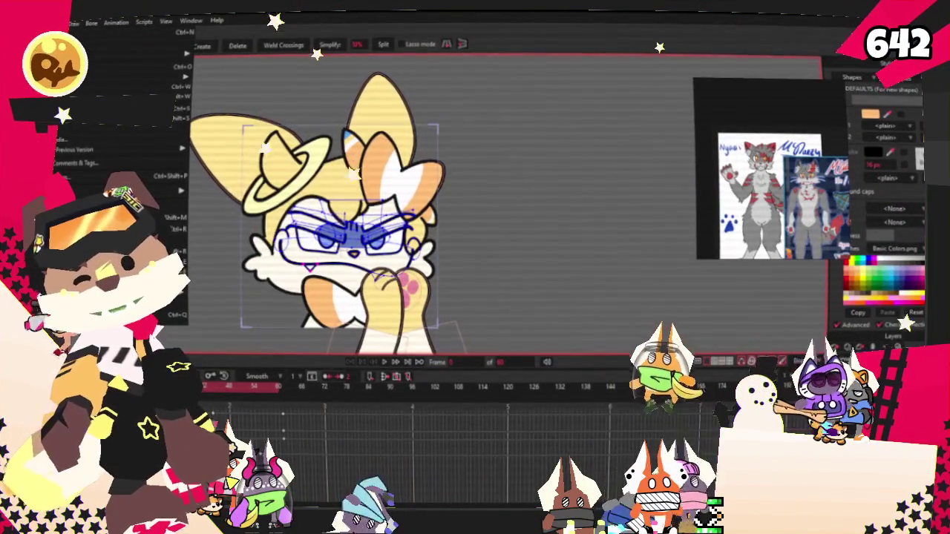
pyautogui.press('Escape')
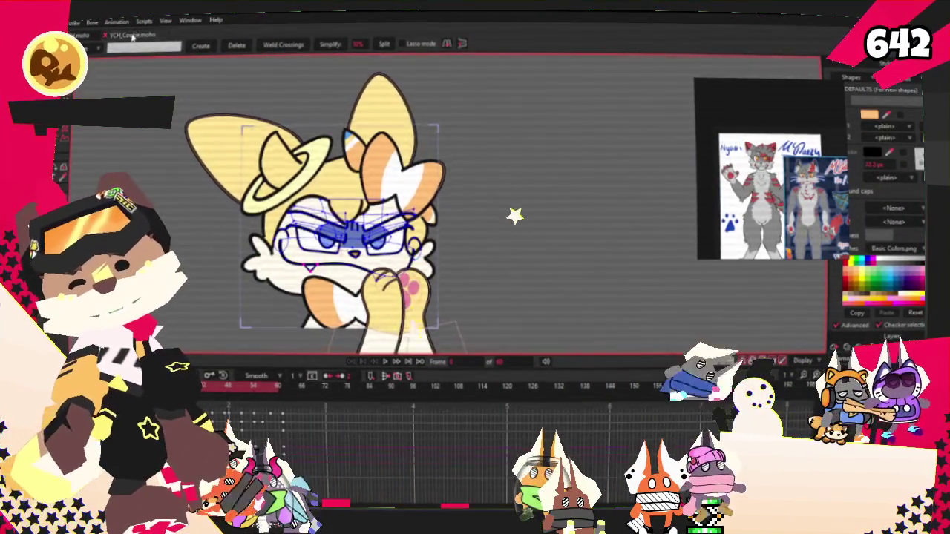
# In YCH_Cookie.moho, open the character image layer's Image settings to choose a new source picture.
pyautogui.click(133, 36)
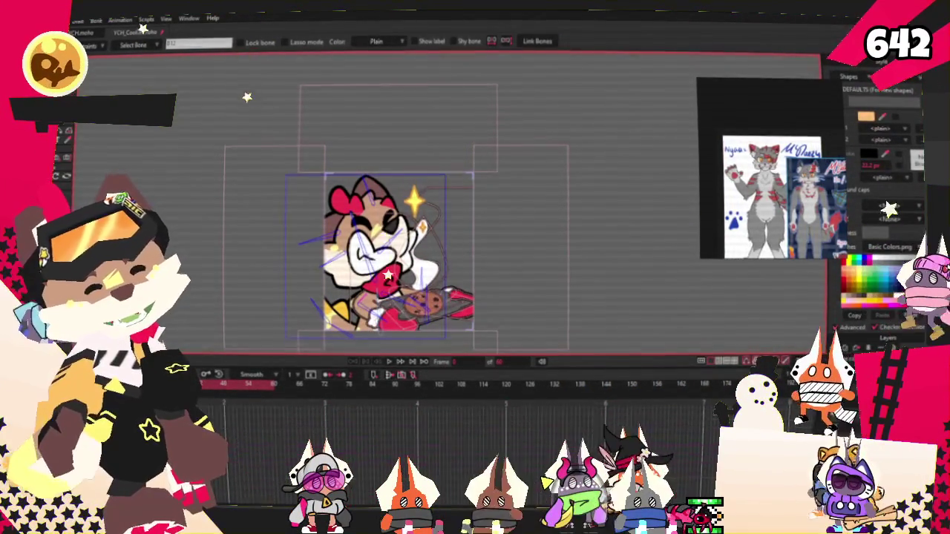
pyautogui.doubleClick(879, 349)
pyautogui.click(718, 166)
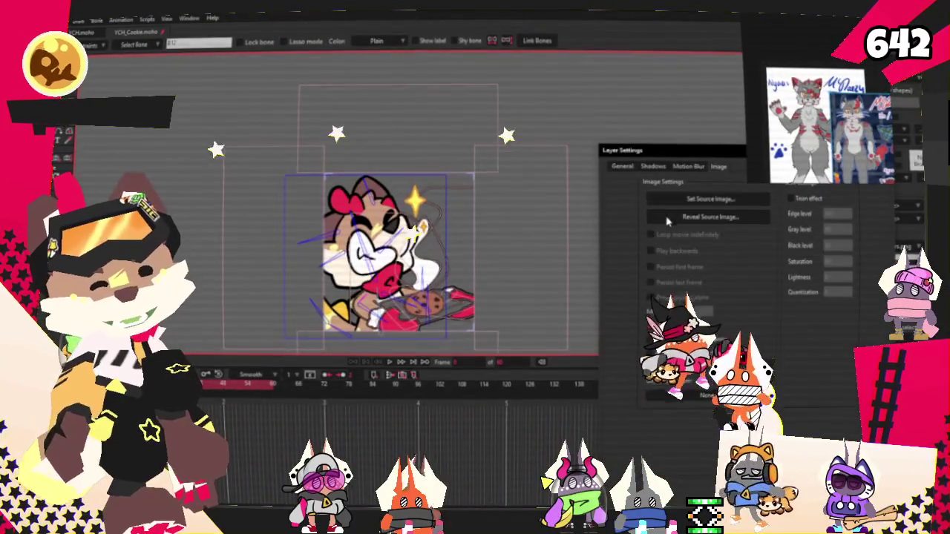
pyautogui.click(694, 199)
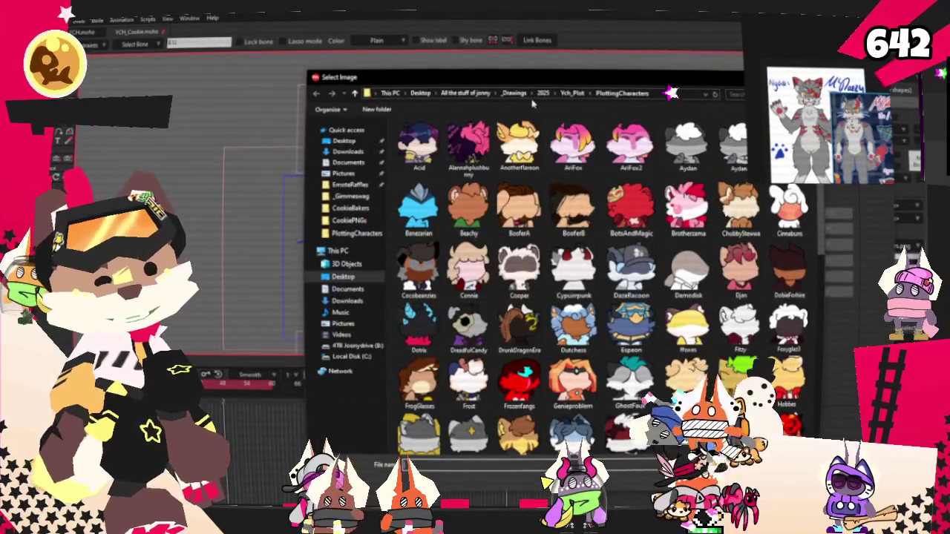
pyautogui.click(542, 92)
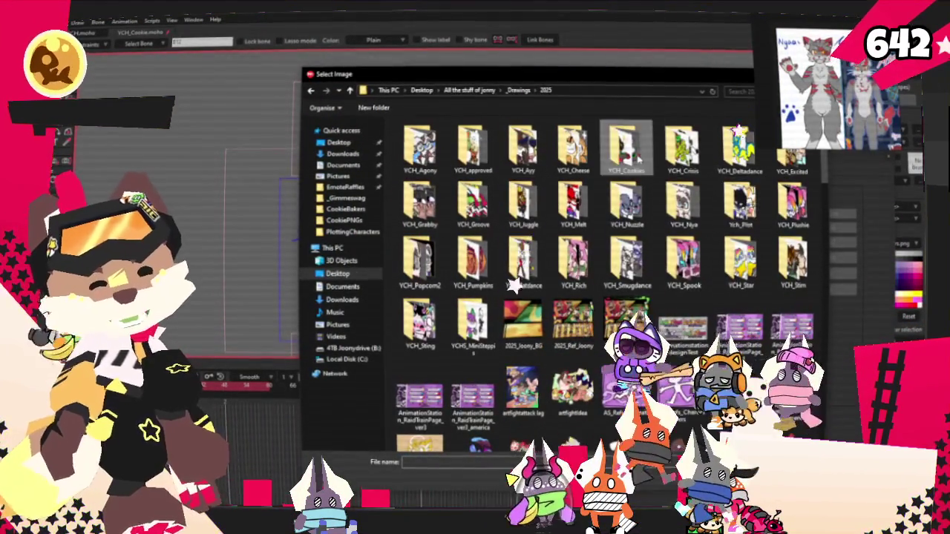
pyautogui.doubleClick(637, 159)
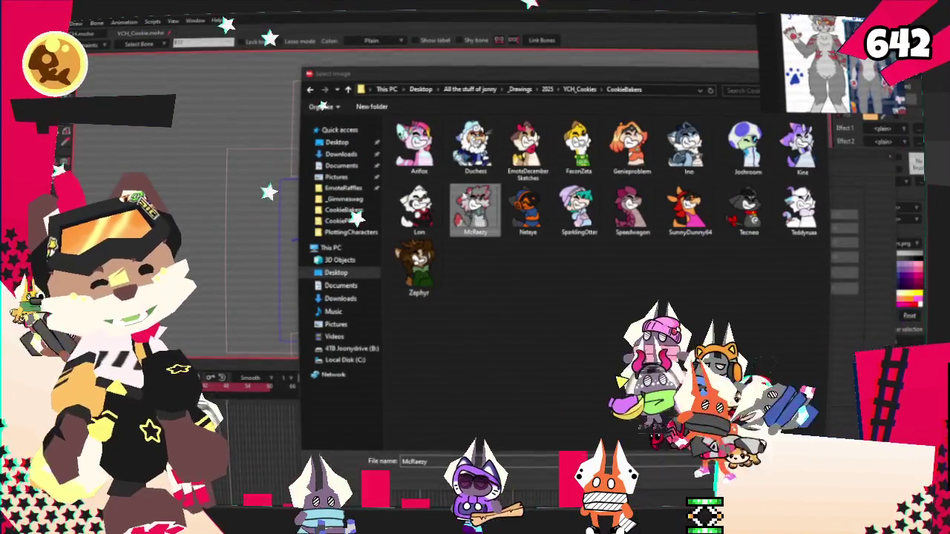
pyautogui.doubleClick(475, 210)
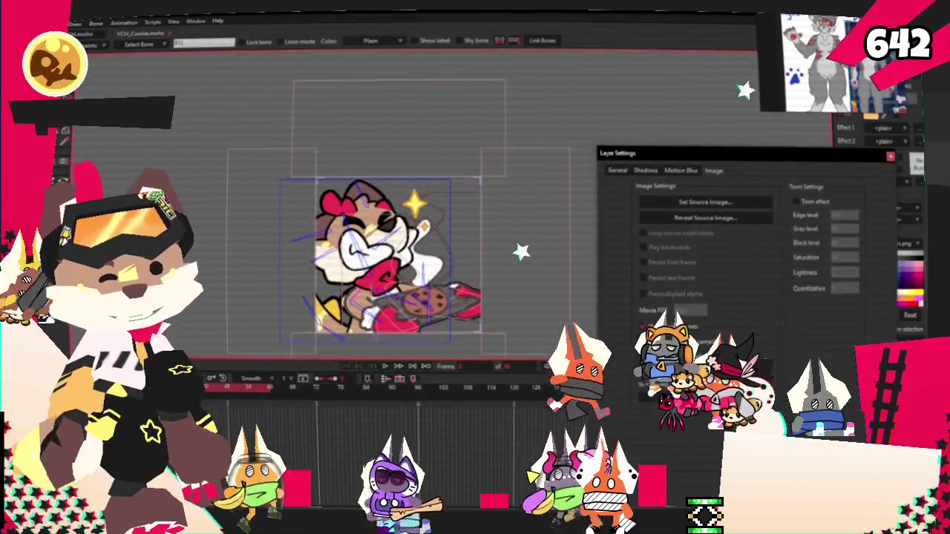
pyautogui.press('Return')
# Check the new character image's scale and placement in the cookie-tray frame with Transform Layer.
pyautogui.scroll(2, 438, 223)
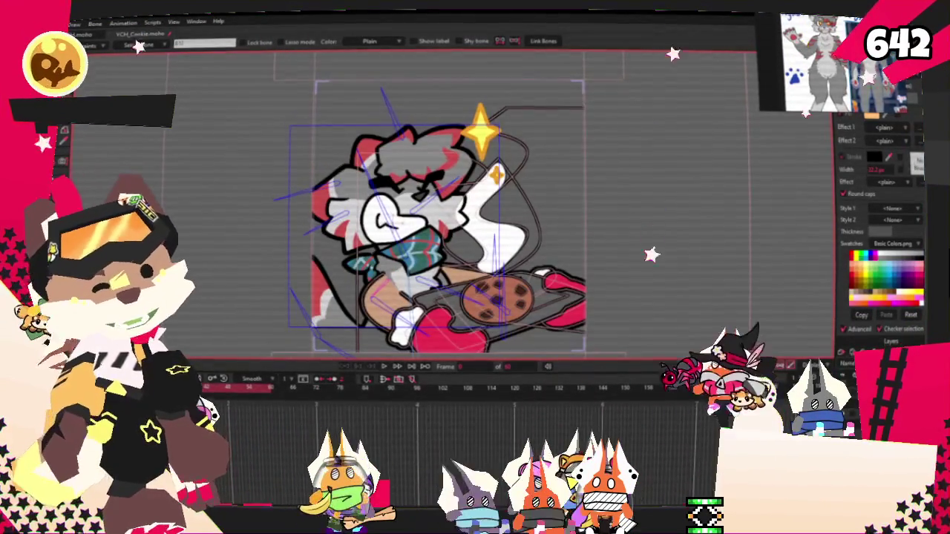
pyautogui.scroll(-1, 627, 246)
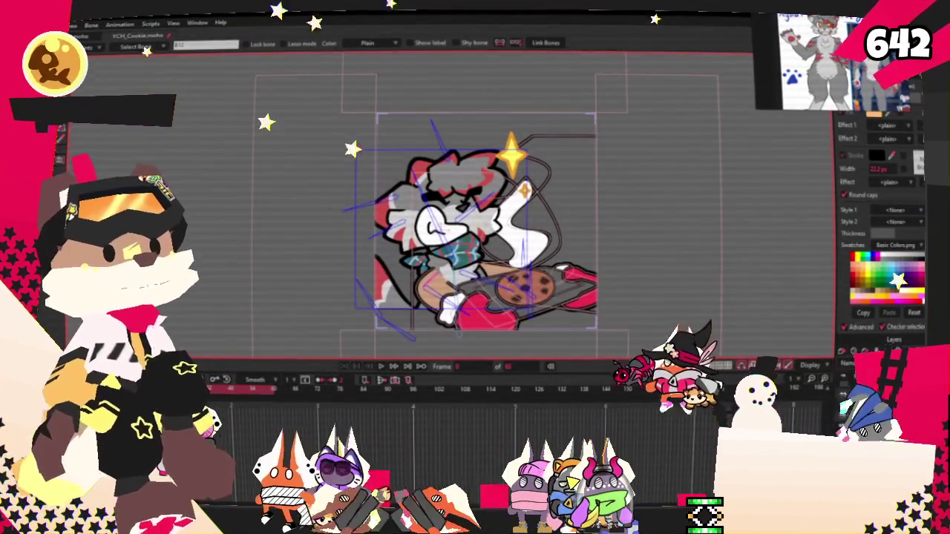
pyautogui.press('m')
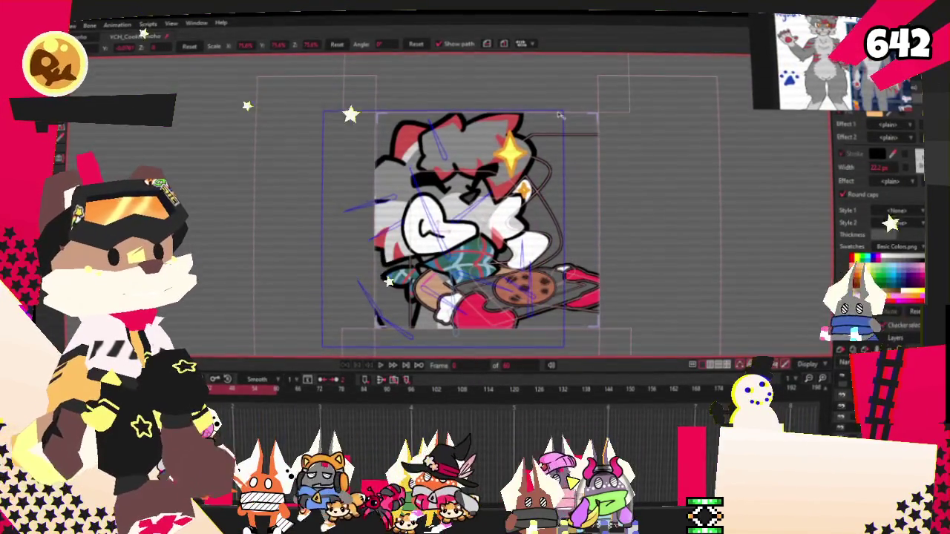
pyautogui.scroll(3, 540, 144)
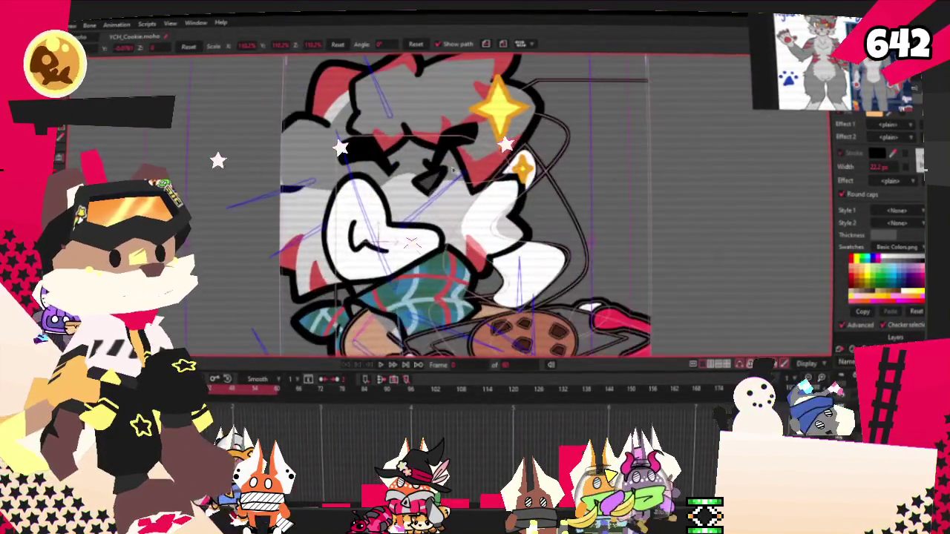
pyautogui.scroll(-2, 510, 201)
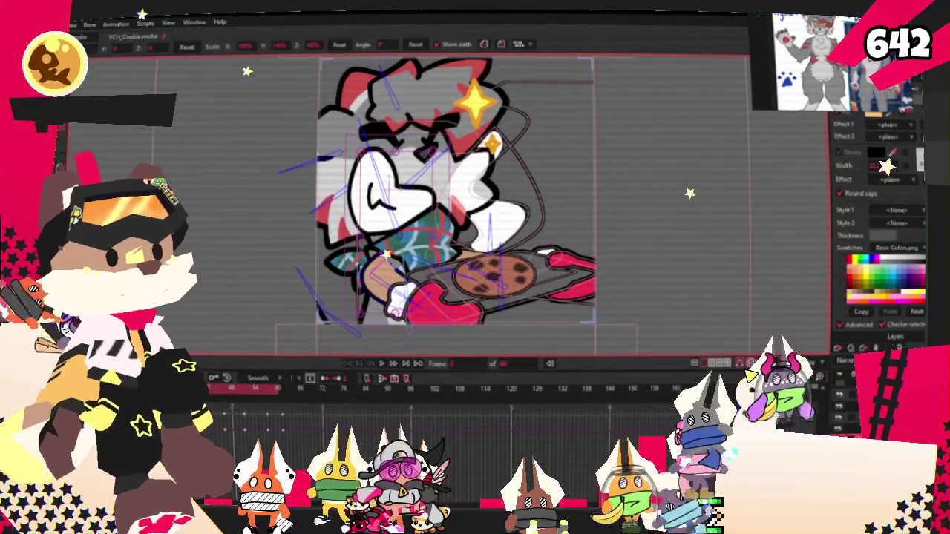
pyautogui.press('g')
pyautogui.scroll(3, 468, 200)
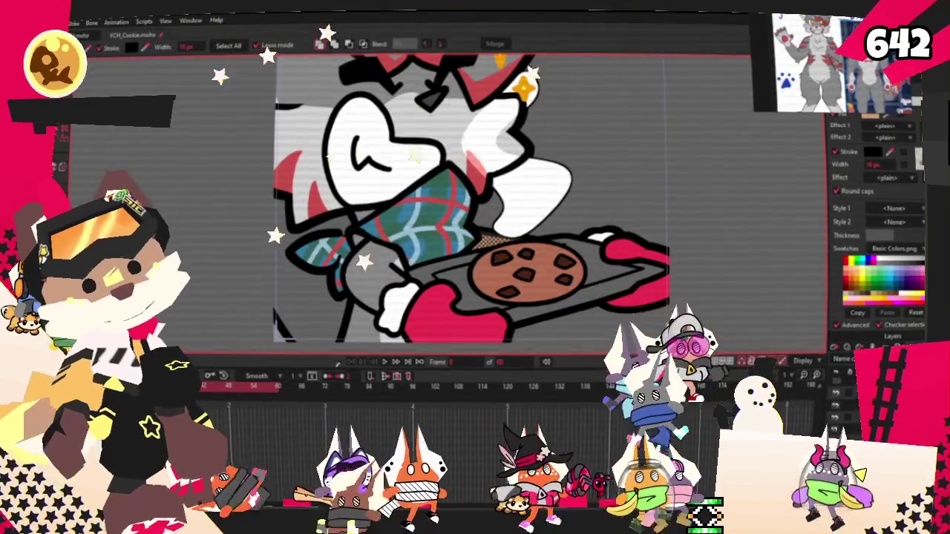
# Select the oven mitt shapes holding the cookie tray and compare them with the reference sheet.
pyautogui.scroll(-2, 419, 265)
pyautogui.scroll(2, 418, 263)
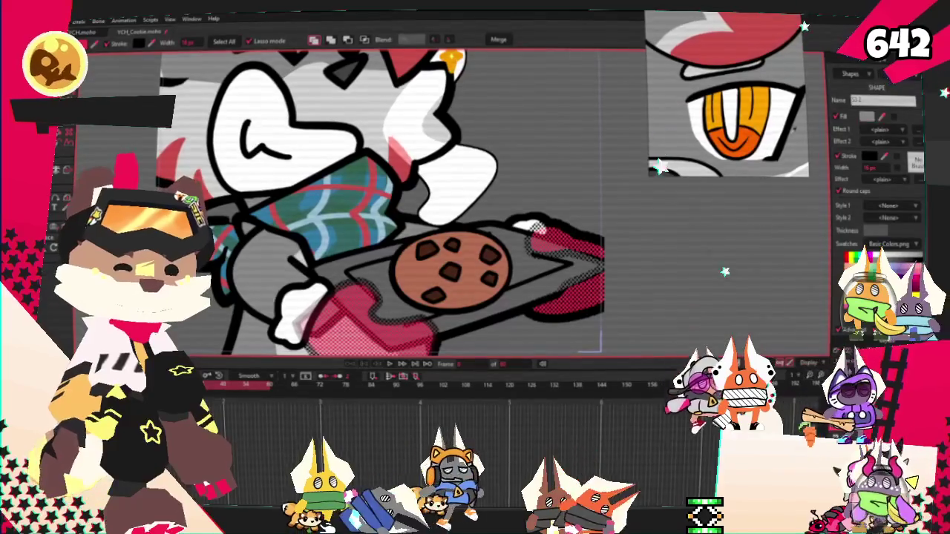
pyautogui.click(371, 319)
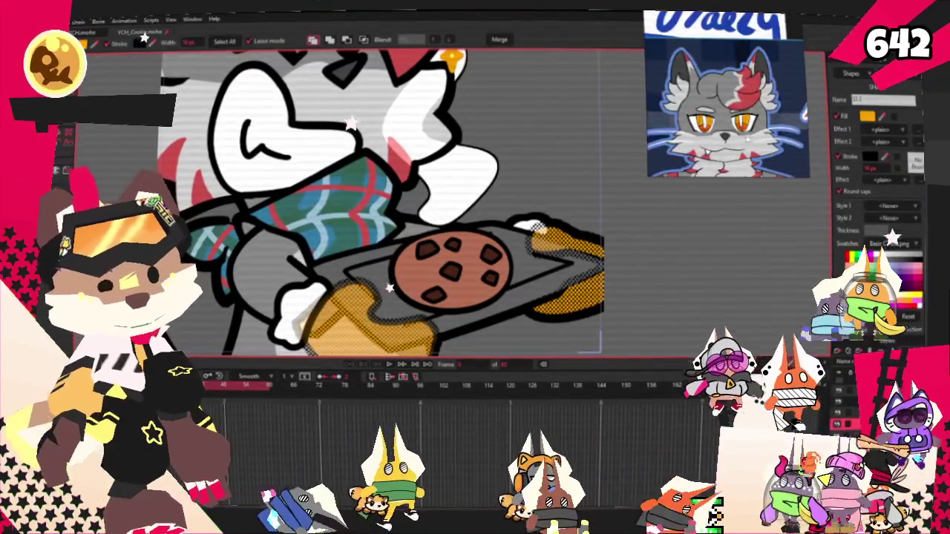
pyautogui.scroll(3, 742, 111)
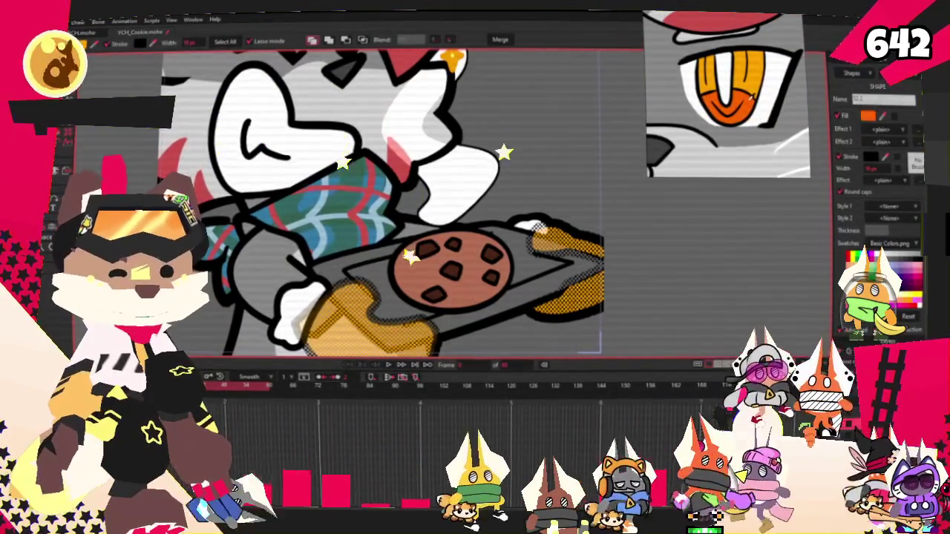
pyautogui.scroll(-2, 446, 201)
pyautogui.scroll(-3, 728, 96)
pyautogui.scroll(-4, 757, 108)
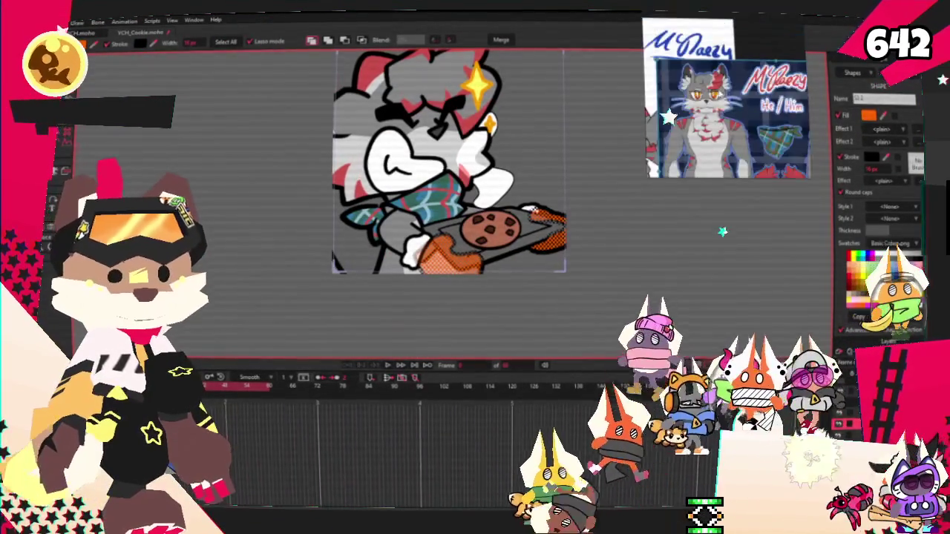
pyautogui.scroll(6, 757, 108)
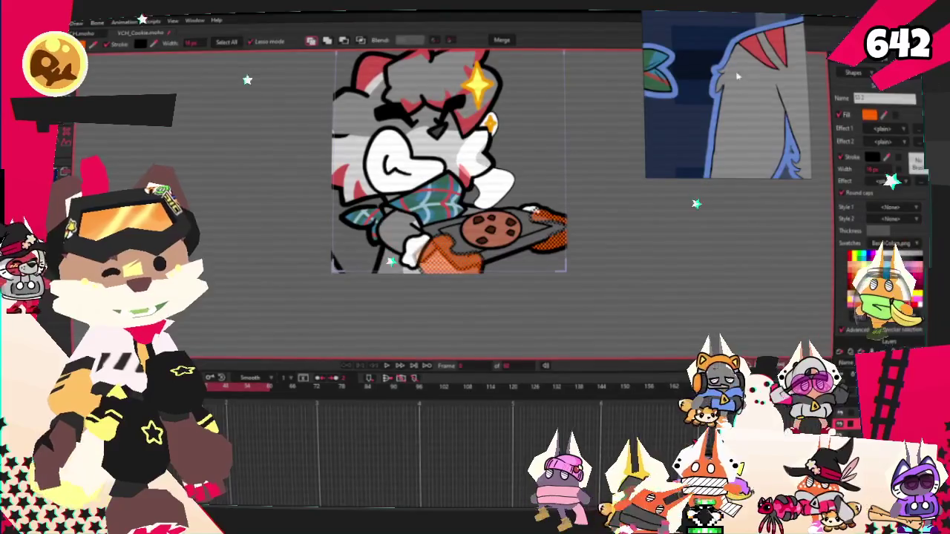
pyautogui.scroll(-3, 737, 76)
pyautogui.scroll(4, 737, 75)
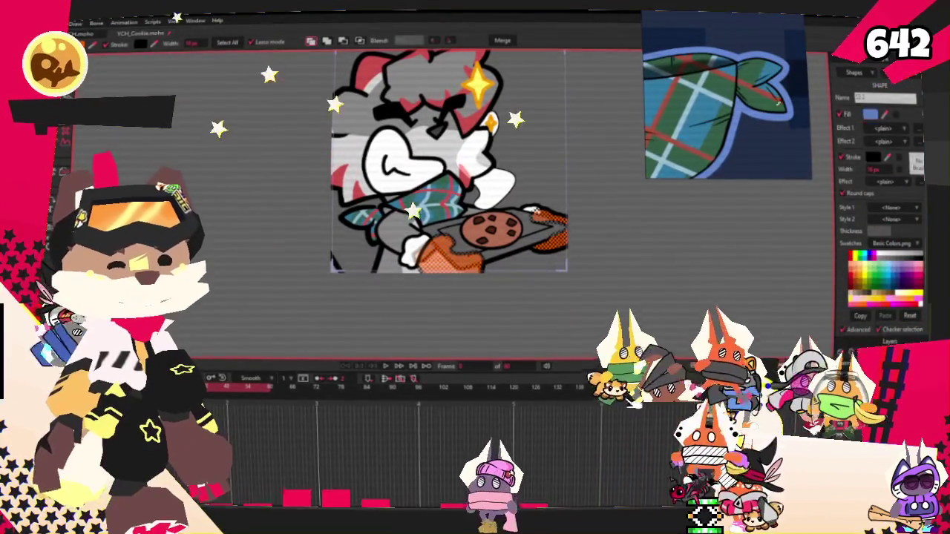
# Set the selected mitts' Fill to green and play the animation to check it.
pyautogui.click(870, 267)
pyautogui.click(383, 365)
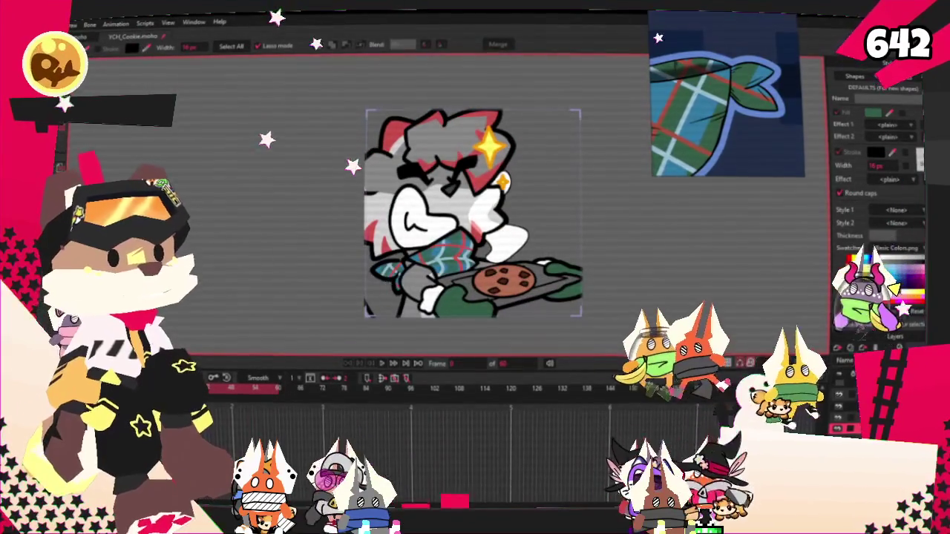
pyautogui.click(72, 24)
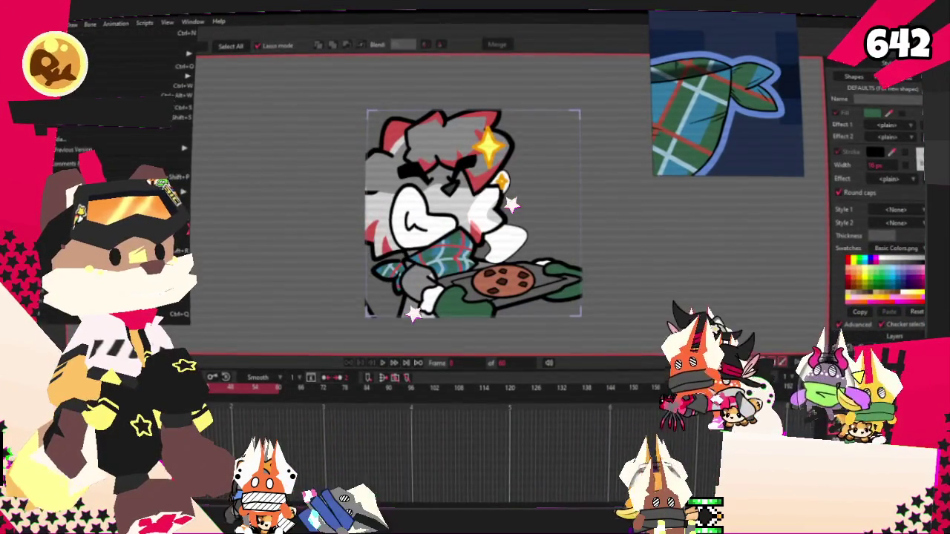
pyautogui.hotkey('ctrl', 'r')
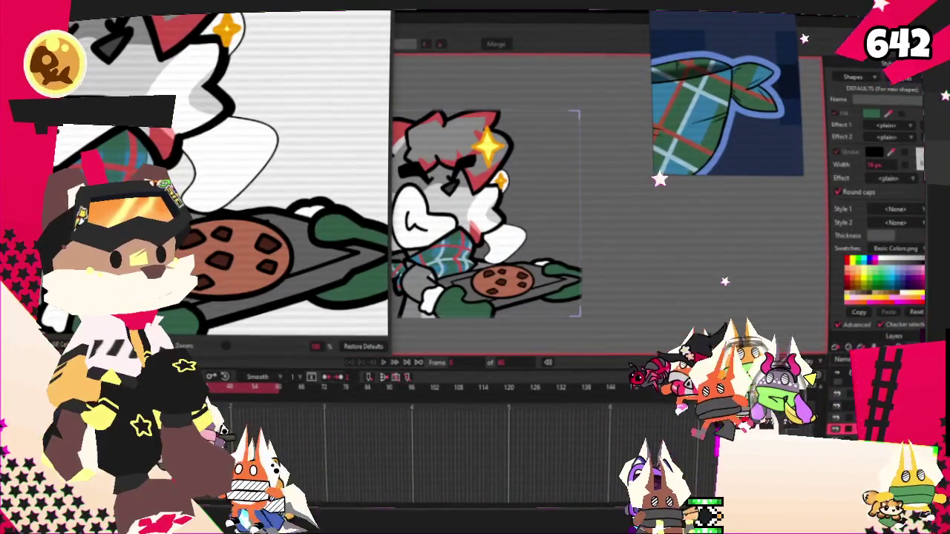
pyautogui.press('Escape')
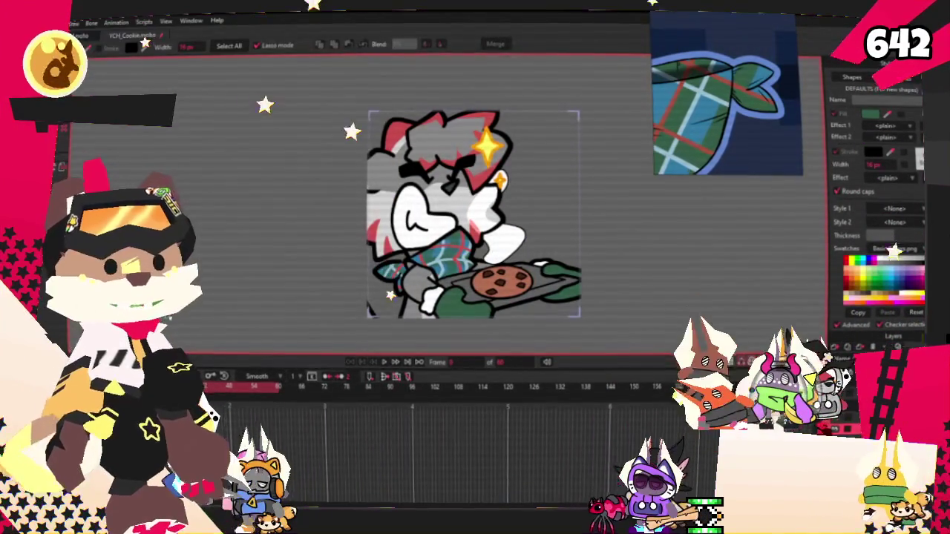
pyautogui.hotkey('alt', 'f')
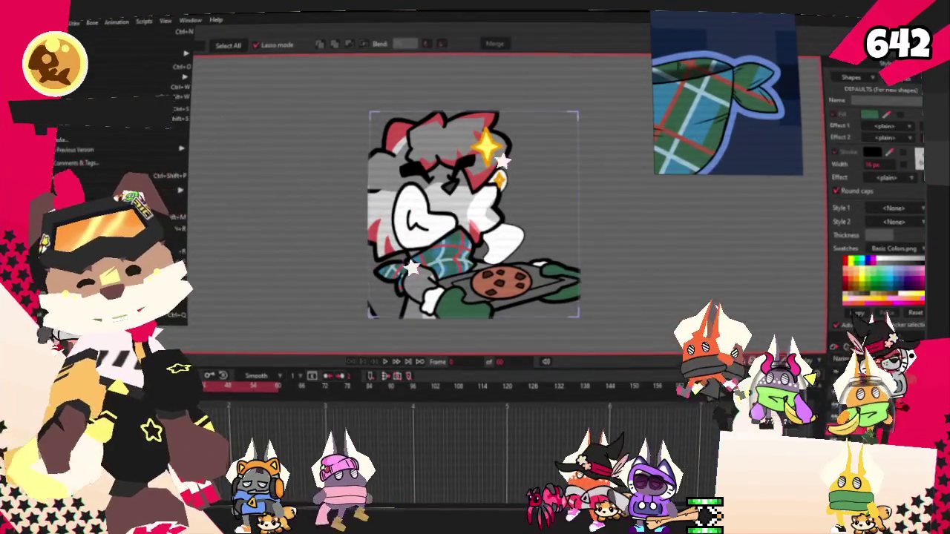
pyautogui.press('Escape')
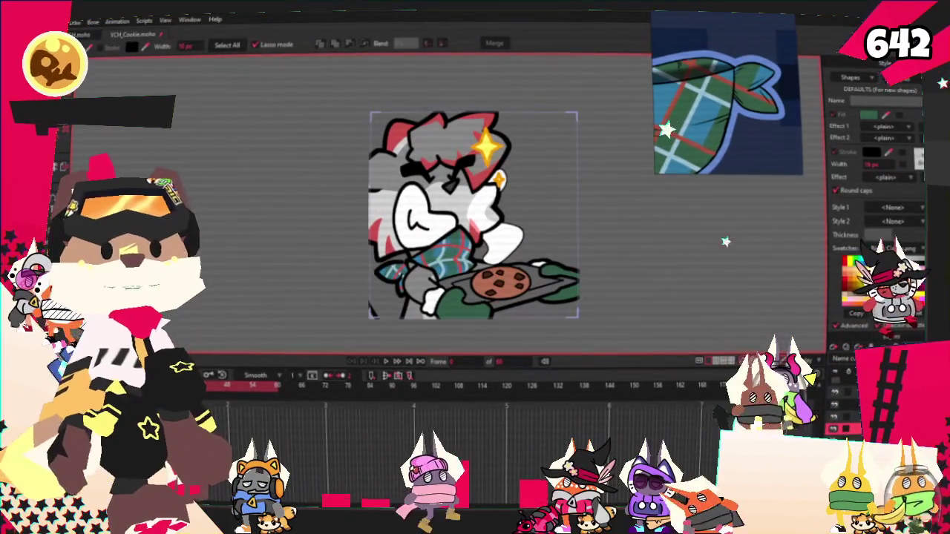
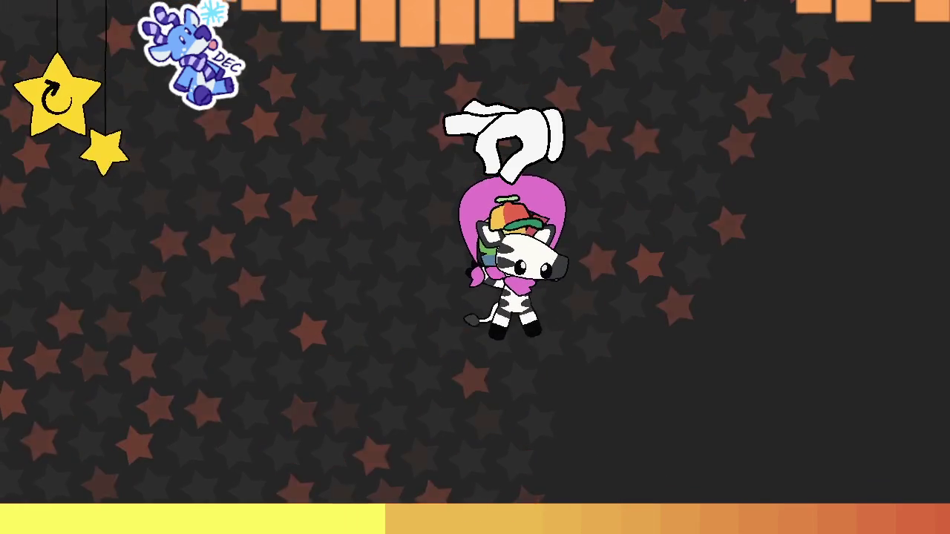
# Drag the Moho window with the cookie-tray animation back into view.
pyautogui.moveTo(505, 137); pyautogui.dragTo(825, 126)
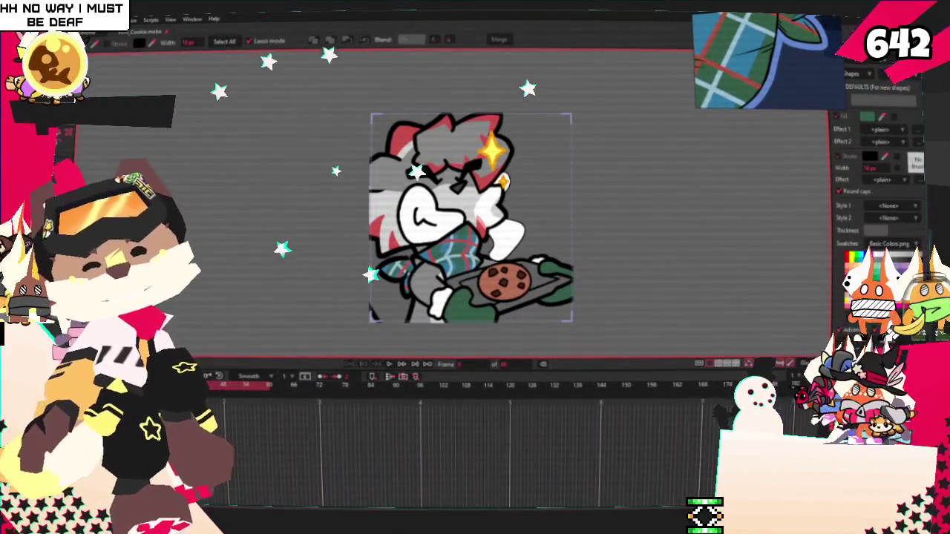
# Close the File menu and start an empty board in Clip Studio Paint's reference viewer.
pyautogui.hotkey('alt', 'f')
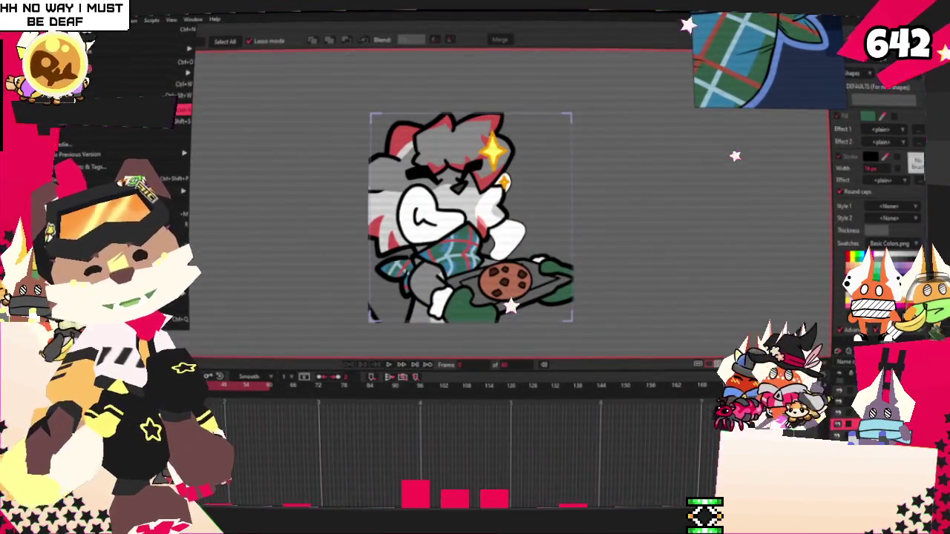
pyautogui.press('Escape')
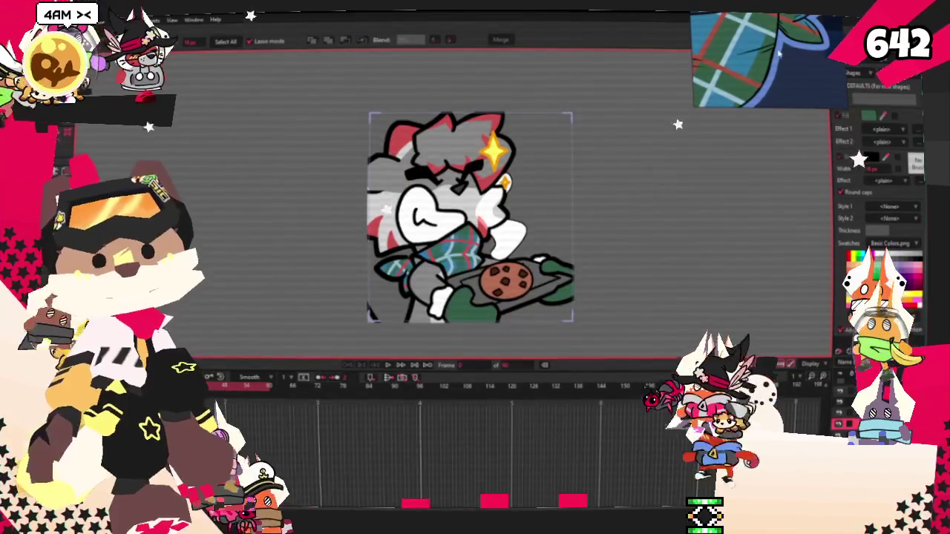
pyautogui.rightClick(772, 127)
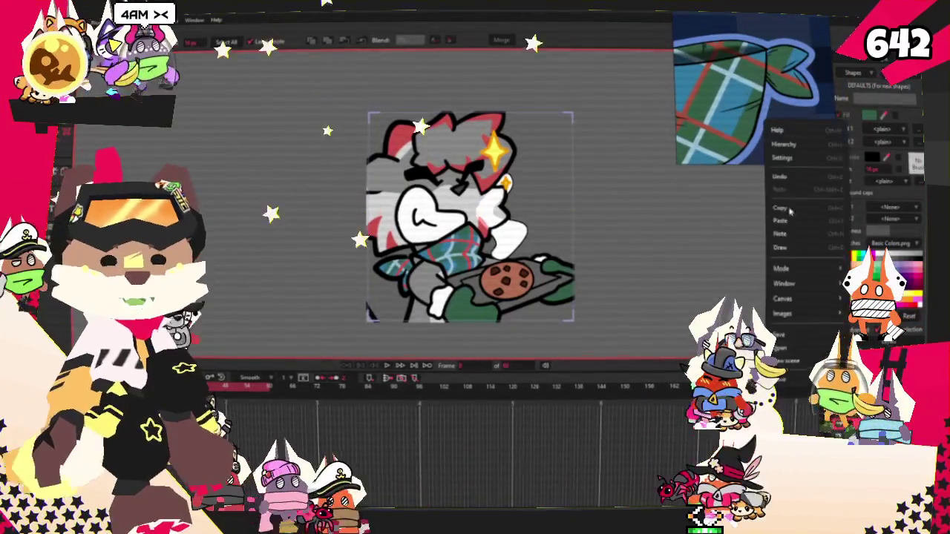
pyautogui.click(782, 313)
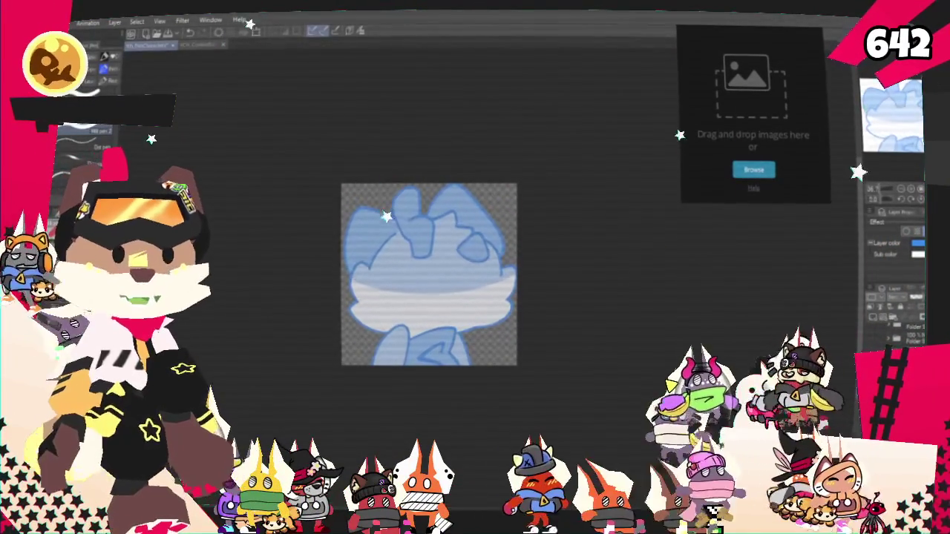
# Search the PlottingCharacters folder for 'fizz', clear the search and close Explorer.
pyautogui.press('super+e')
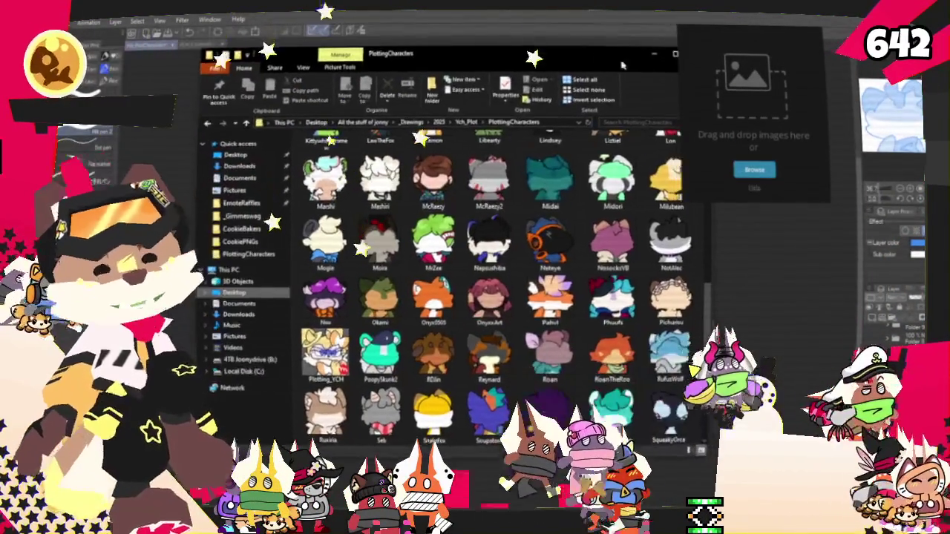
pyautogui.hotkey('ctrl', 'f')
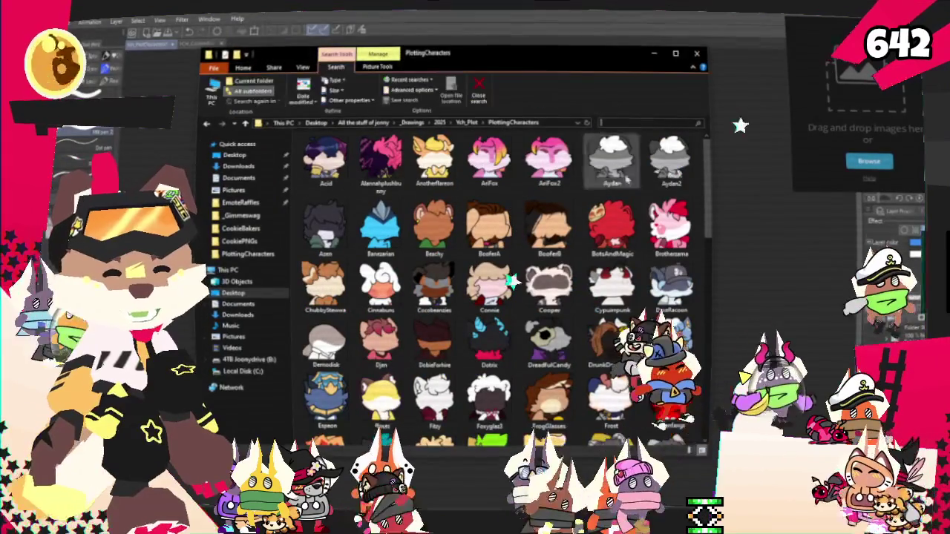
pyautogui.write('fizz')
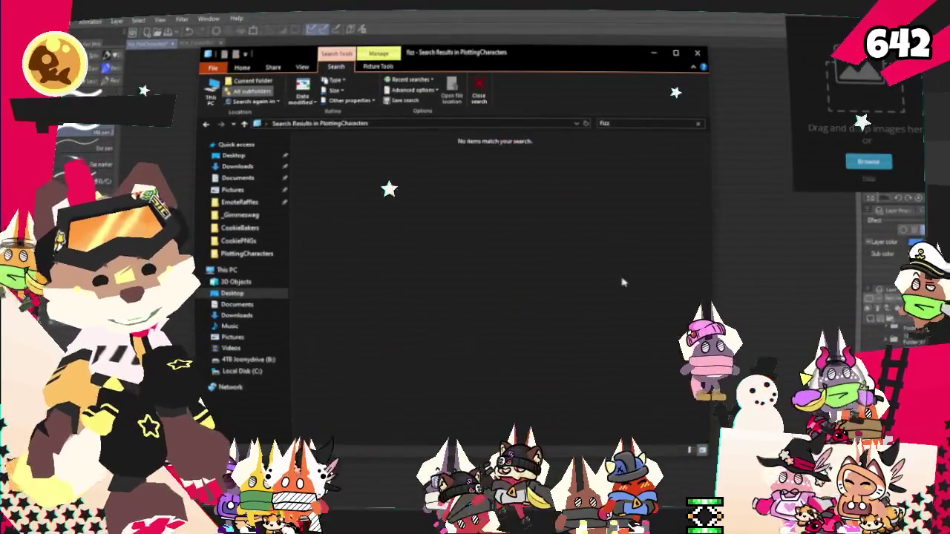
pyautogui.press('Escape')
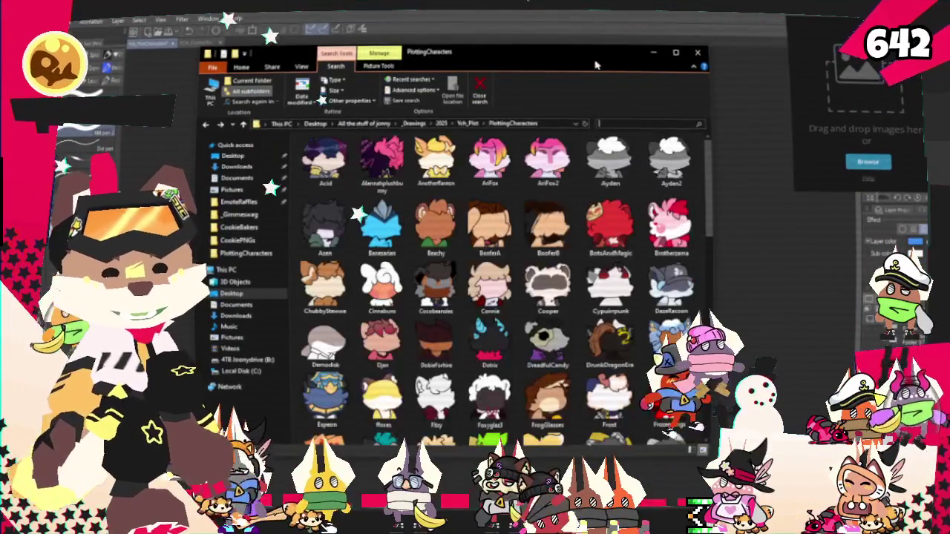
pyautogui.moveTo(446, 222); pyautogui.dragTo(429, 274)
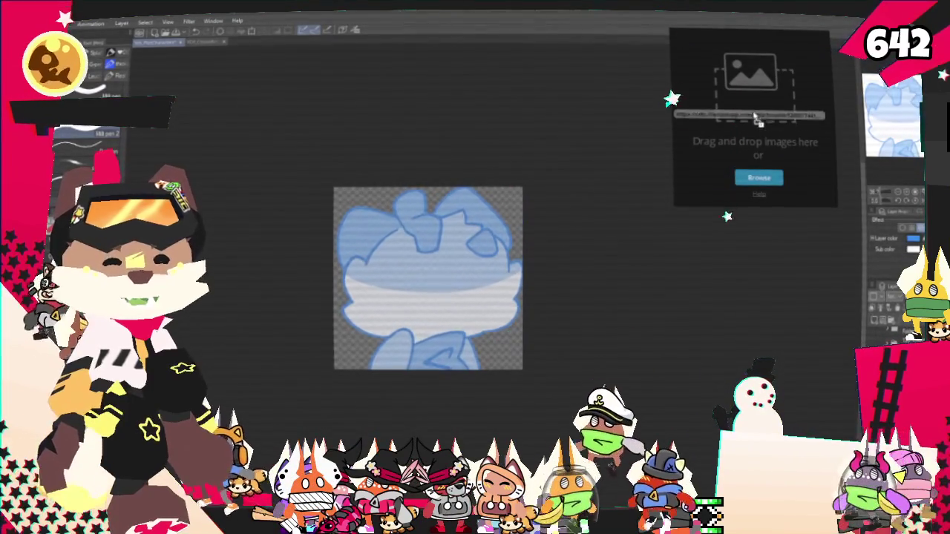
# Load the purple-striped outfit sheet and teeth image into the reference board, then shrink it.
pyautogui.moveTo(535, 152); pyautogui.dragTo(753, 121)
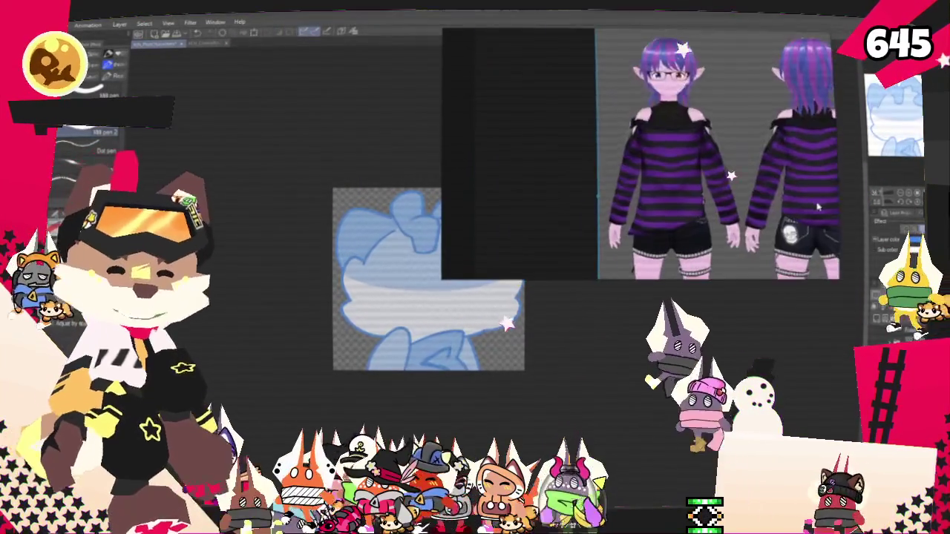
pyautogui.moveTo(716, 117); pyautogui.dragTo(726, 112)
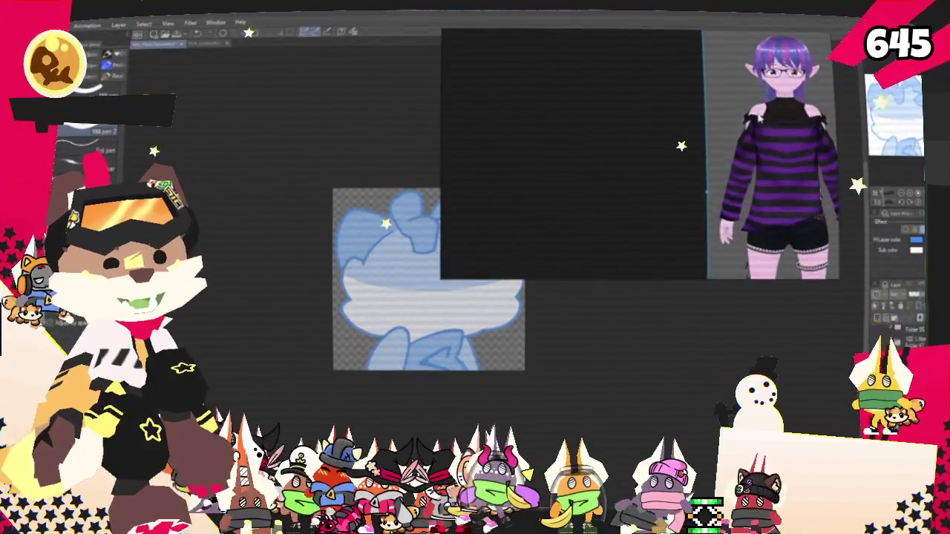
pyautogui.moveTo(787, 35); pyautogui.dragTo(649, 115)
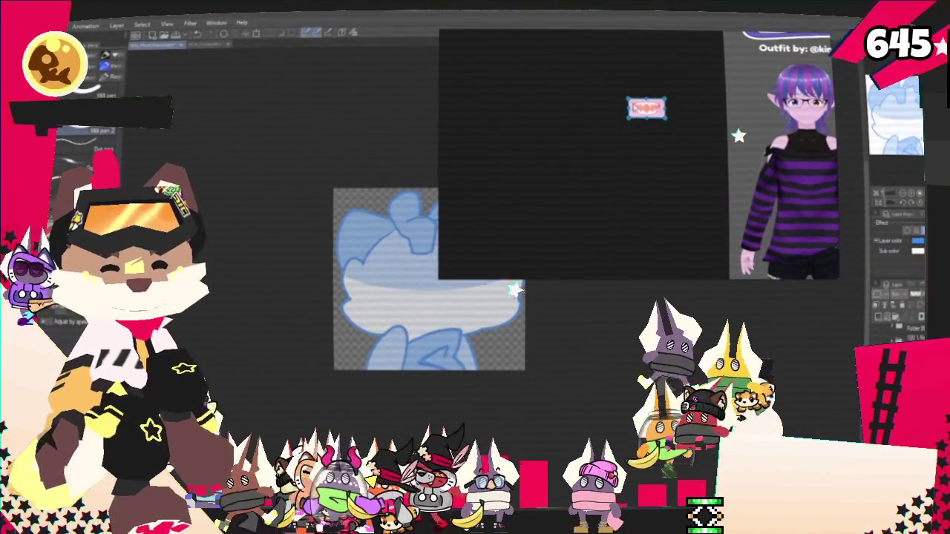
pyautogui.moveTo(645, 109); pyautogui.dragTo(643, 105)
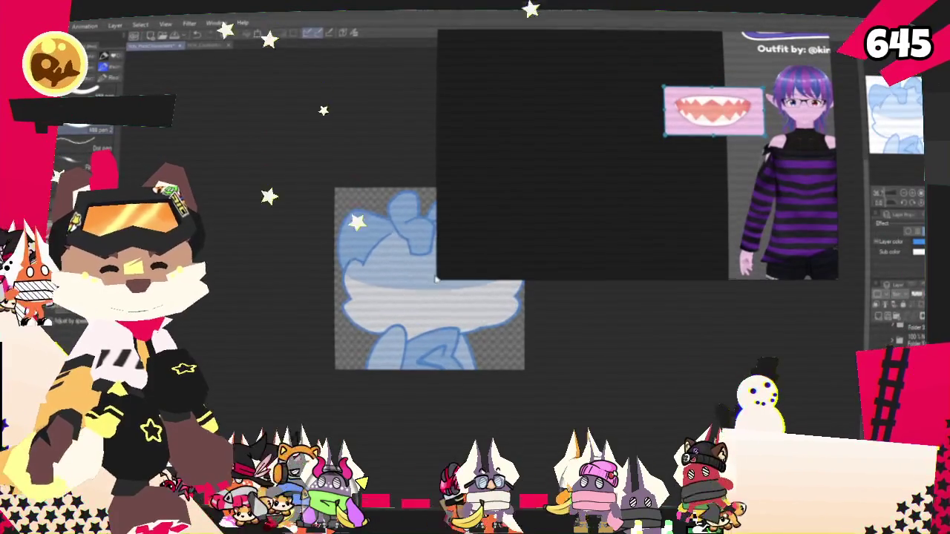
pyautogui.moveTo(438, 275); pyautogui.dragTo(651, 207)
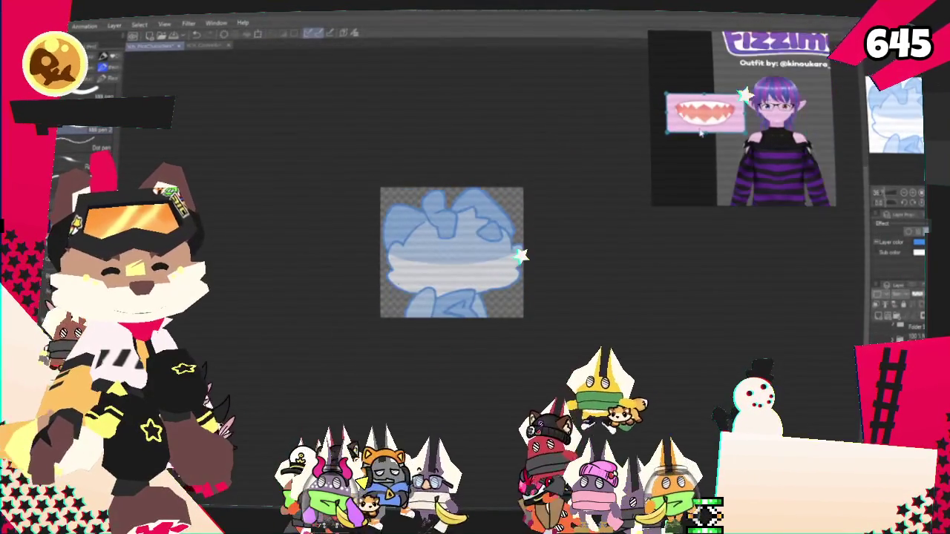
# Zoom in on the blue base sketch and switch to a different layer.
pyautogui.scroll(5, 777, 104)
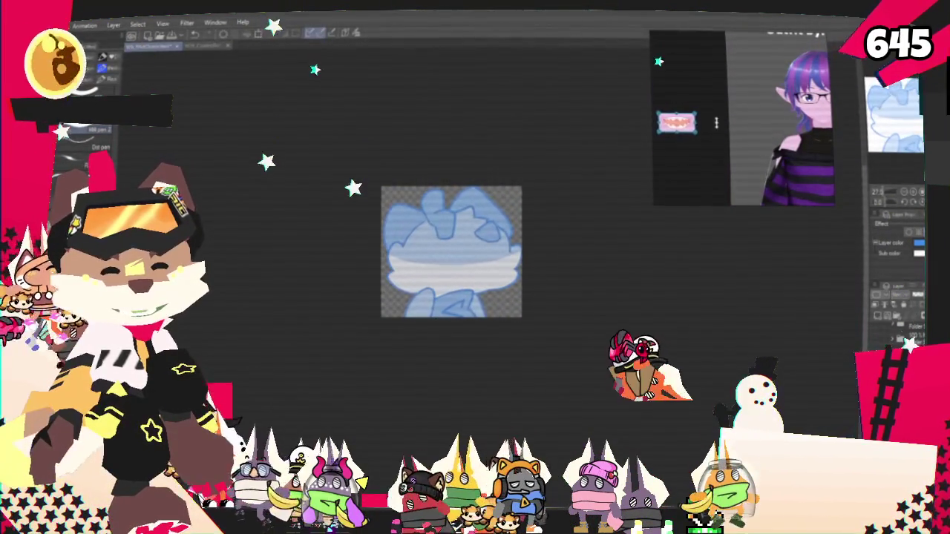
pyautogui.scroll(-5, 778, 126)
pyautogui.scroll(3, 778, 126)
pyautogui.scroll(2, 675, 119)
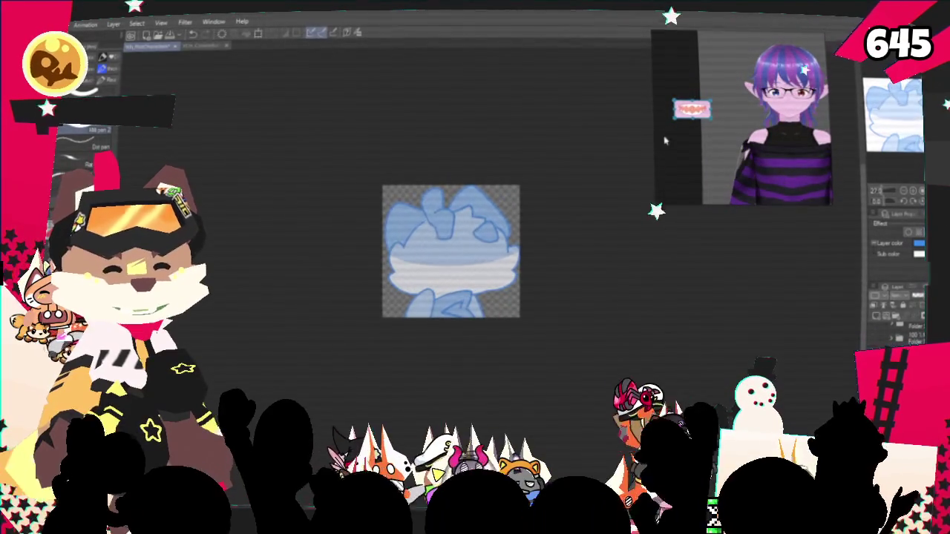
pyautogui.scroll(-2, 435, 251)
pyautogui.scroll(2, 435, 250)
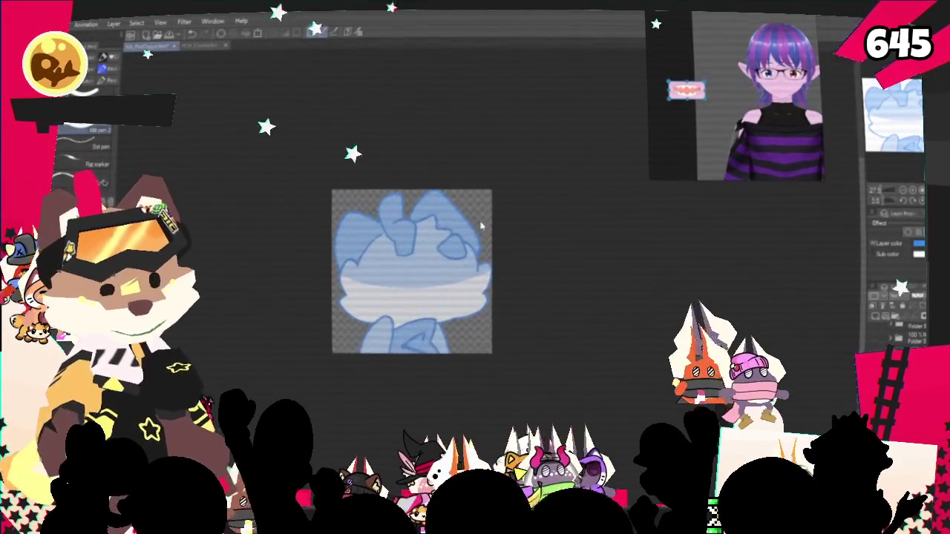
pyautogui.scroll(1, 446, 267)
pyautogui.scroll(1, 456, 285)
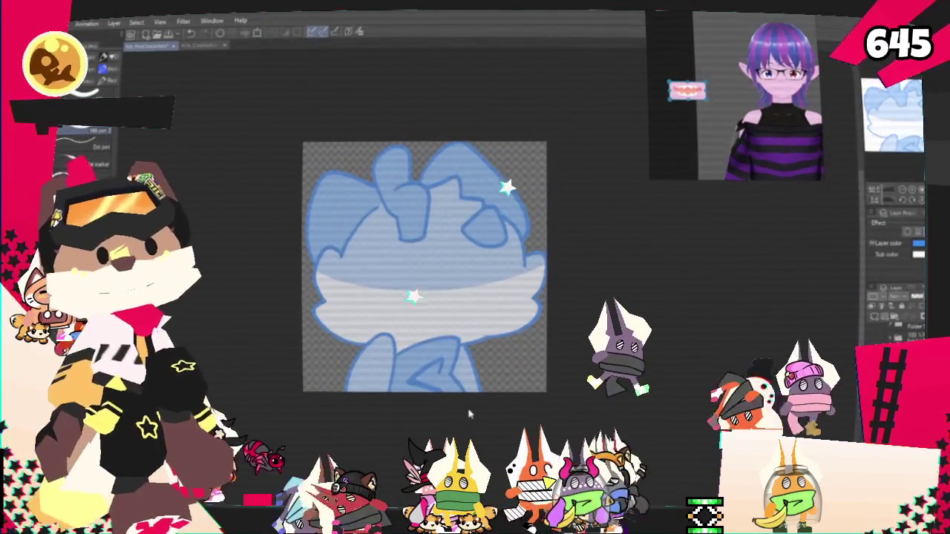
pyautogui.click(901, 314)
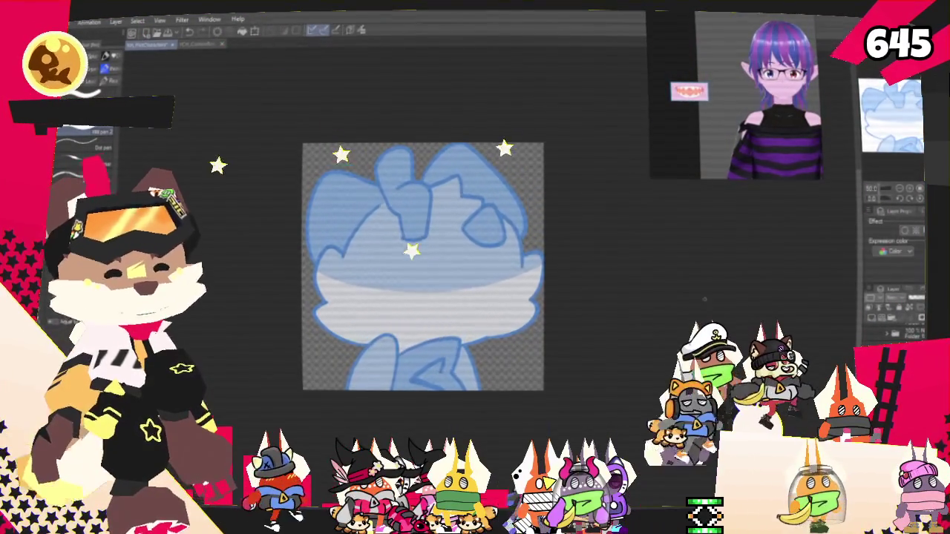
pyautogui.scroll(-1, 543, 281)
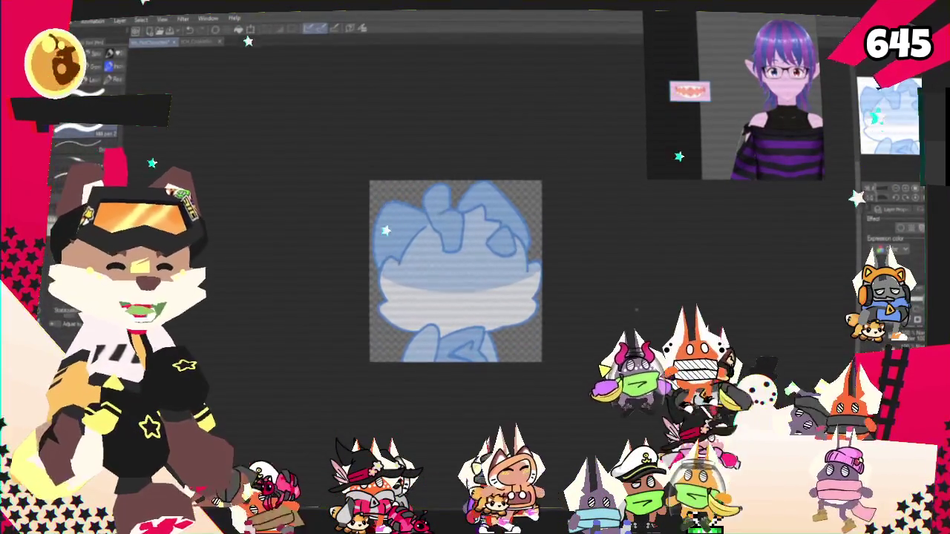
pyautogui.scroll(2, 539, 243)
pyautogui.scroll(1, 539, 243)
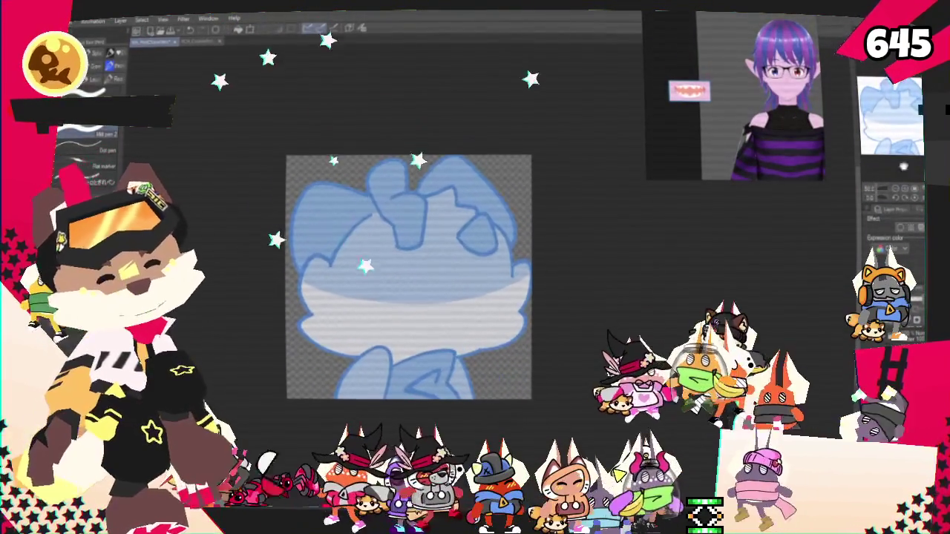
pyautogui.scroll(2, 538, 243)
pyautogui.moveTo(501, 249)
pyautogui.mouseDown()
pyautogui.moveTo(523, 237)
pyautogui.moveTo(569, 238)
pyautogui.mouseUp()
# Pencil-sketch the round head outline and curly hair strands over the blue base.
pyautogui.press('p')
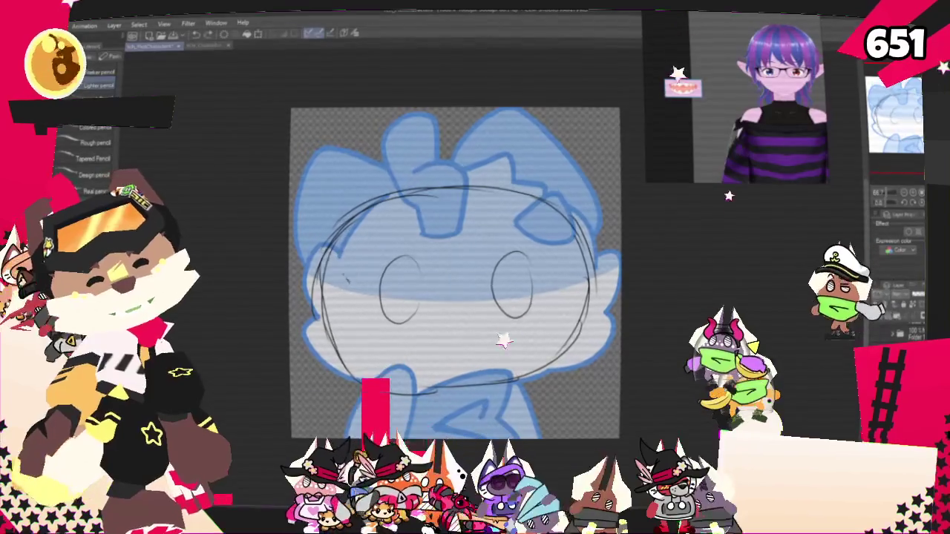
pyautogui.moveTo(301, 259); pyautogui.dragTo(342, 356)
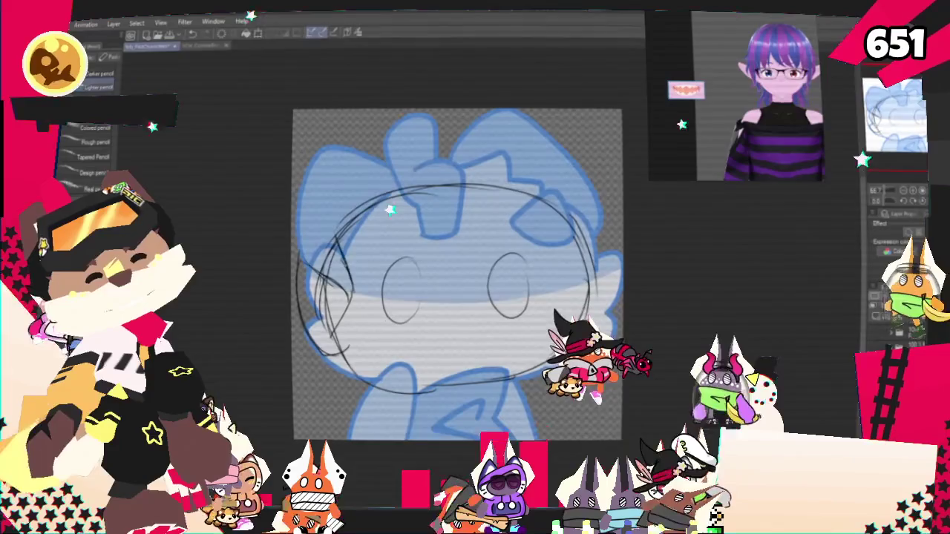
pyautogui.press('p')
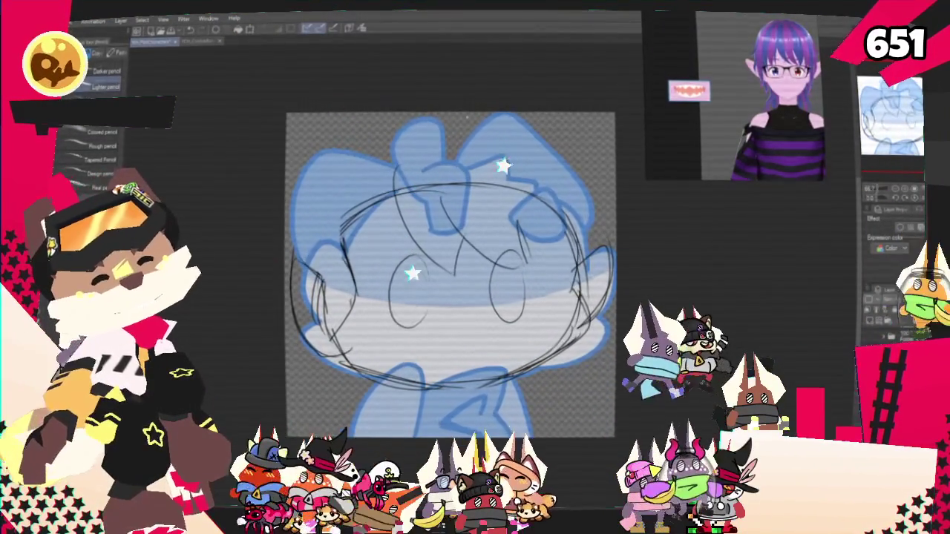
pyautogui.moveTo(339, 175); pyautogui.dragTo(392, 119)
pyautogui.moveTo(394, 122); pyautogui.dragTo(586, 208)
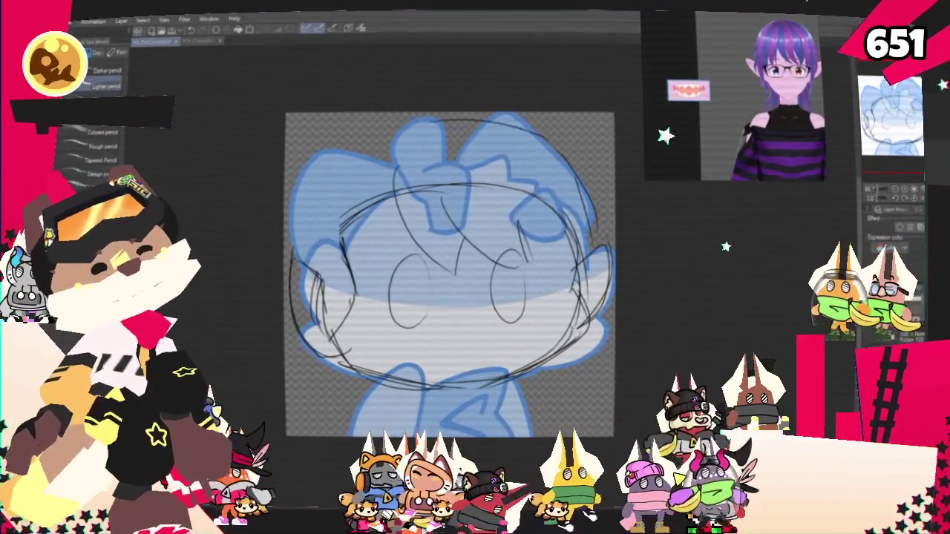
pyautogui.moveTo(334, 176); pyautogui.dragTo(394, 121)
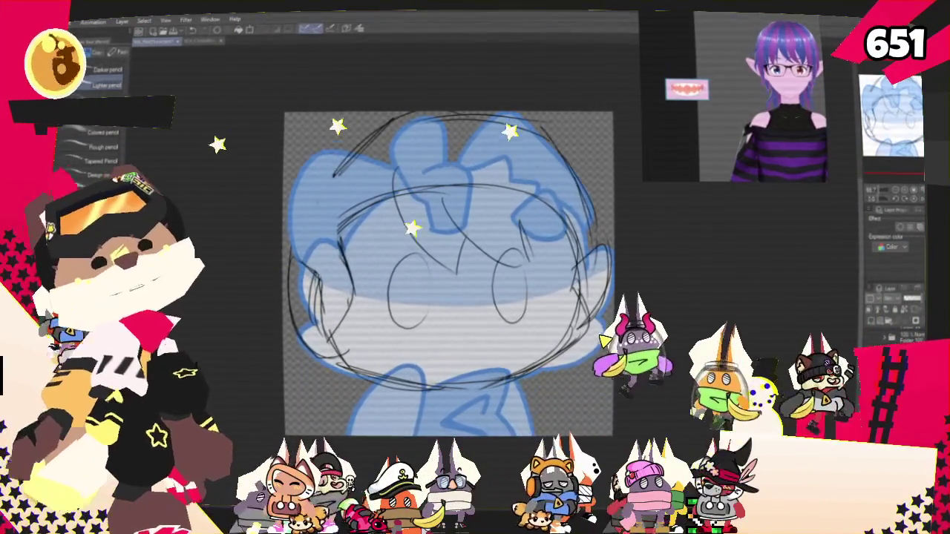
pyautogui.moveTo(330, 172); pyautogui.dragTo(291, 125)
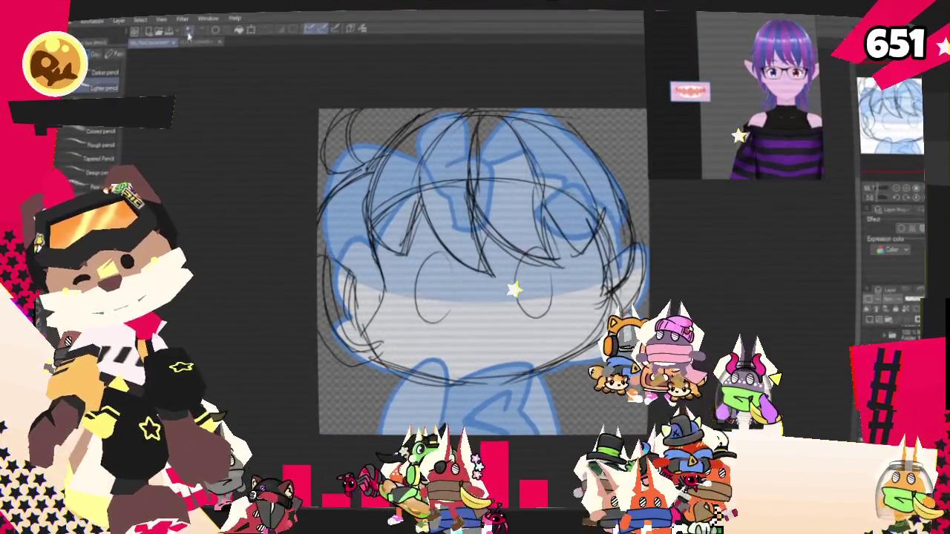
pyautogui.press('m')
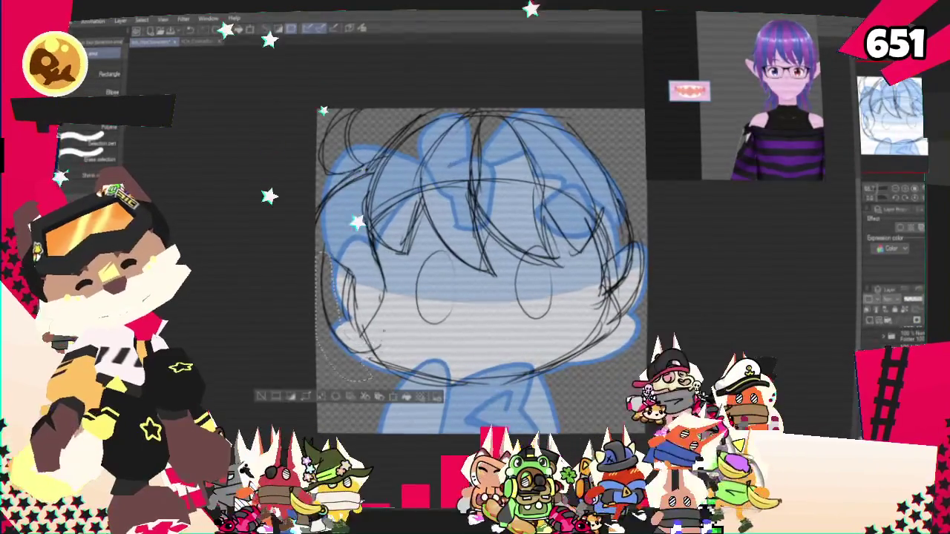
# Lasso the lower-left edge of the face sketch and apply a transform to it.
pyautogui.moveTo(327, 252); pyautogui.dragTo(371, 379)
pyautogui.press('o')
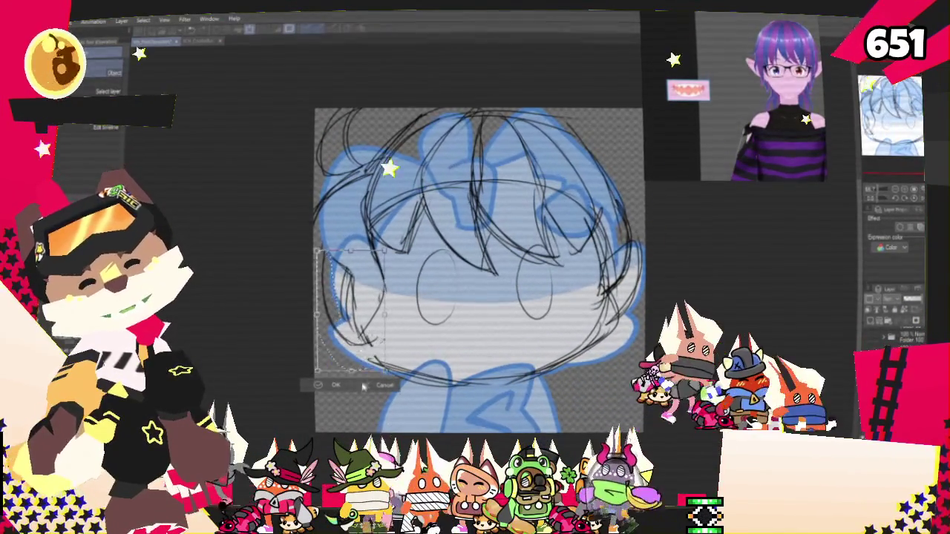
pyautogui.press('Return')
pyautogui.hotkey('ctrl', 't')
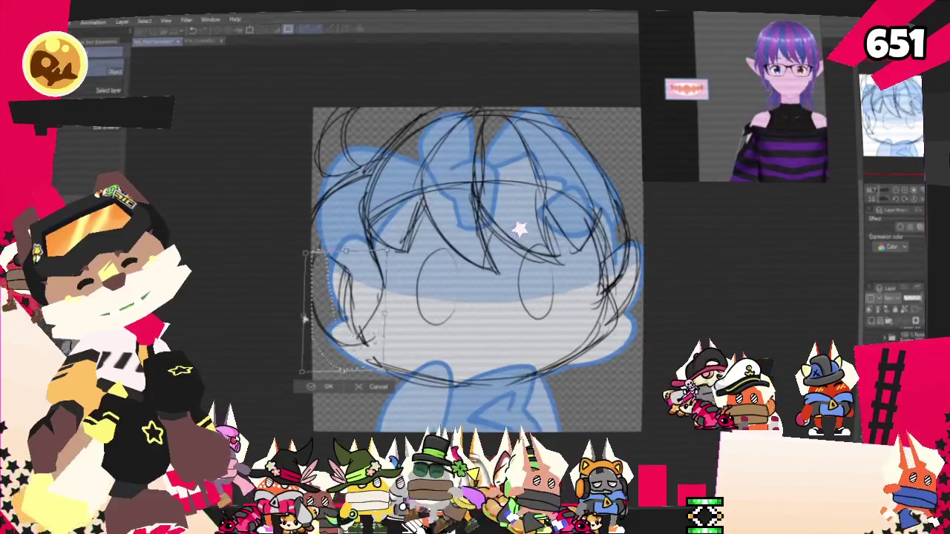
pyautogui.click(330, 390)
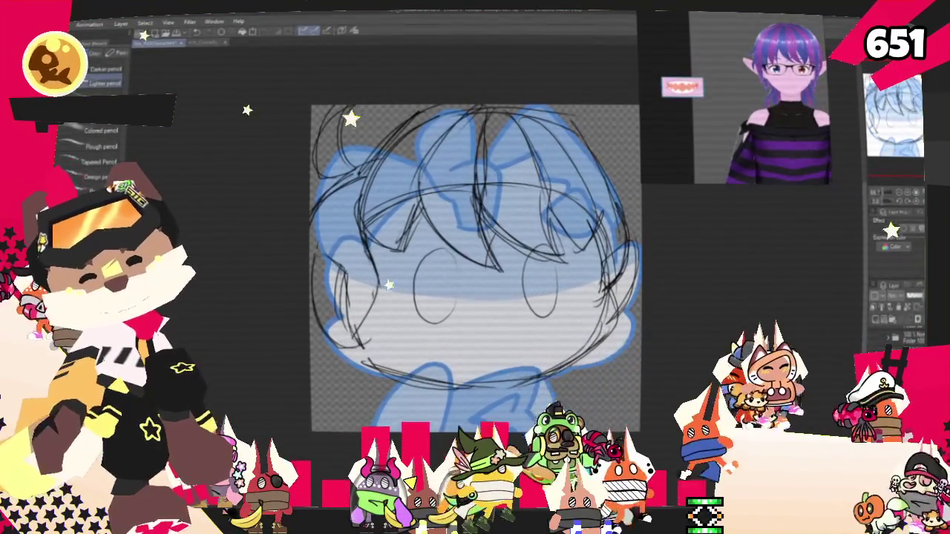
# Pan across the sketch and hide the blue colour base layer.
pyautogui.scroll(-2, 475, 267)
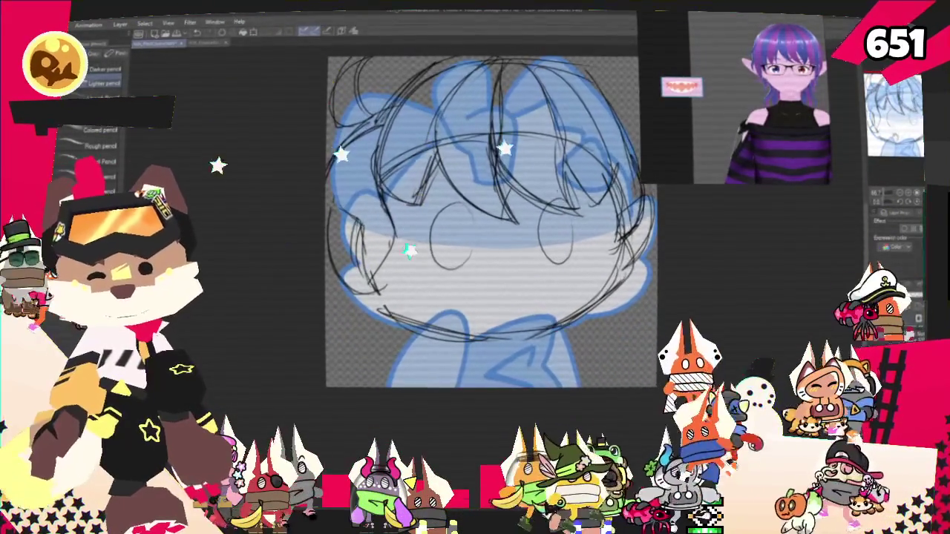
pyautogui.scroll(1, 490, 222)
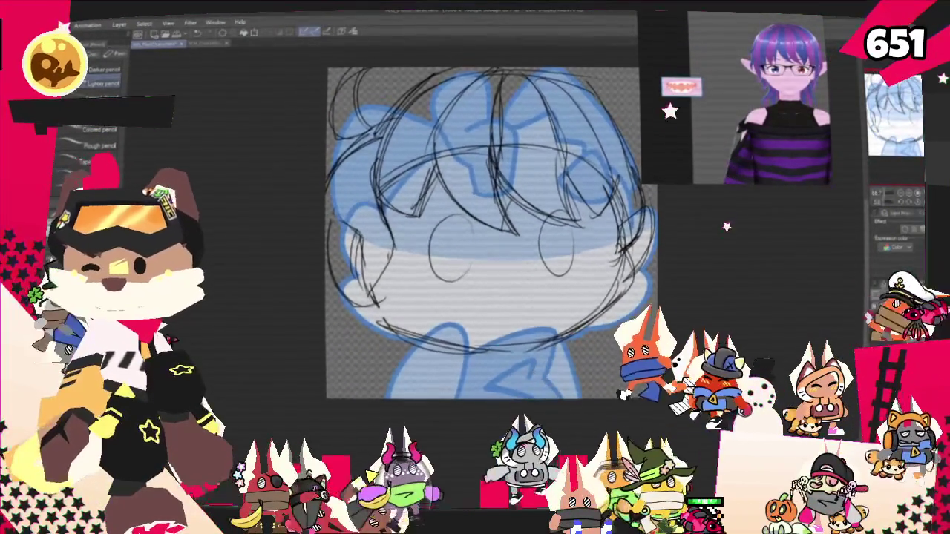
pyautogui.scroll(1, 489, 245)
pyautogui.scroll(1, 489, 244)
pyautogui.hscroll(-1, 489, 252)
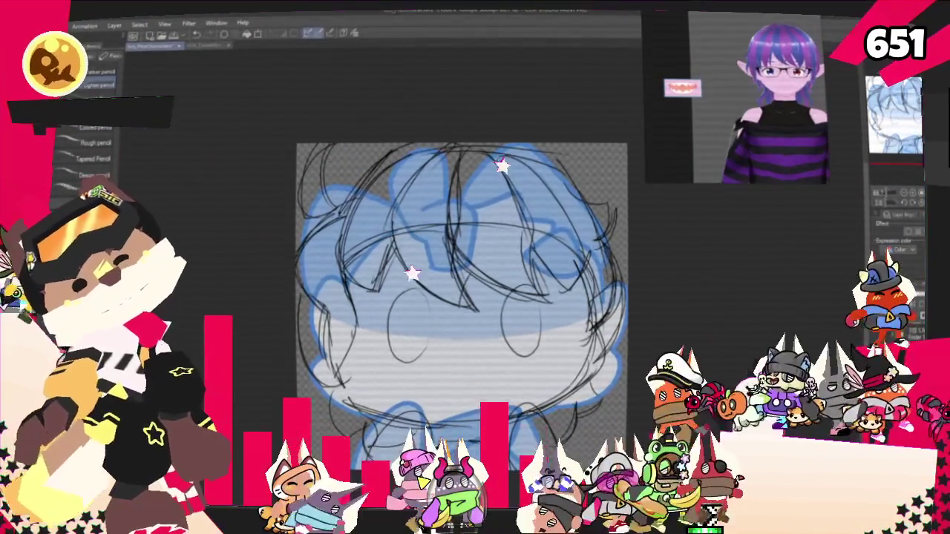
pyautogui.press('Delete')
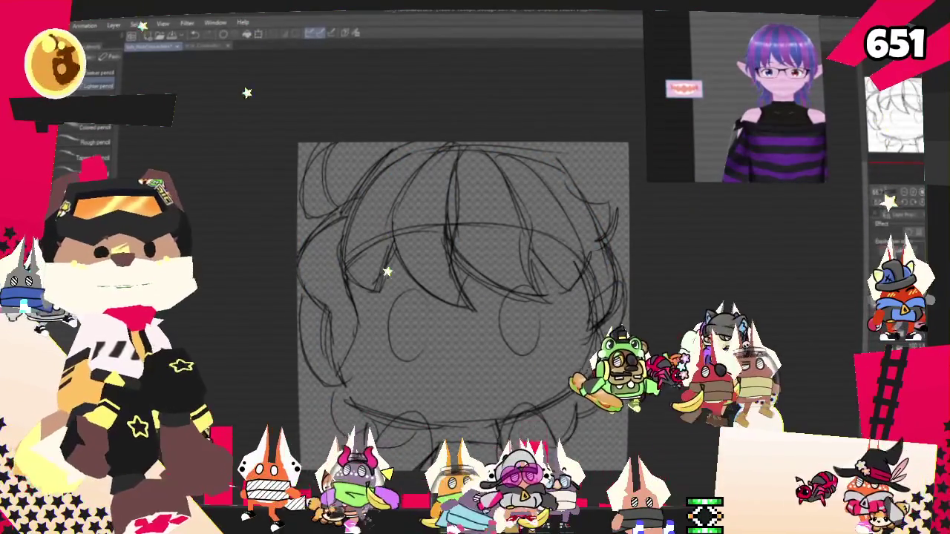
# Tint the sketch lines blue and ink the chin, jaw, left cheek and left hair strand.
pyautogui.hotkey('ctrl', 'z')
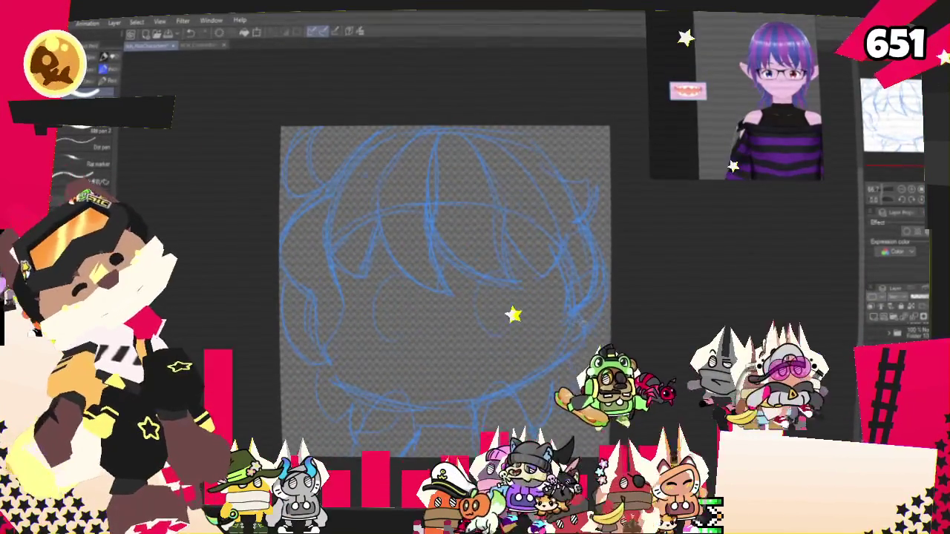
pyautogui.moveTo(571, 312); pyautogui.dragTo(386, 401)
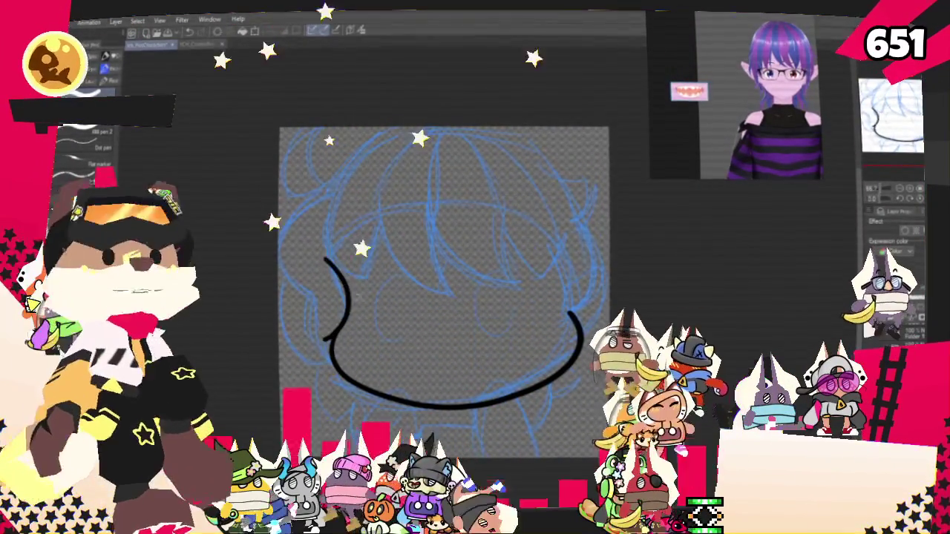
pyautogui.moveTo(294, 211); pyautogui.dragTo(325, 338)
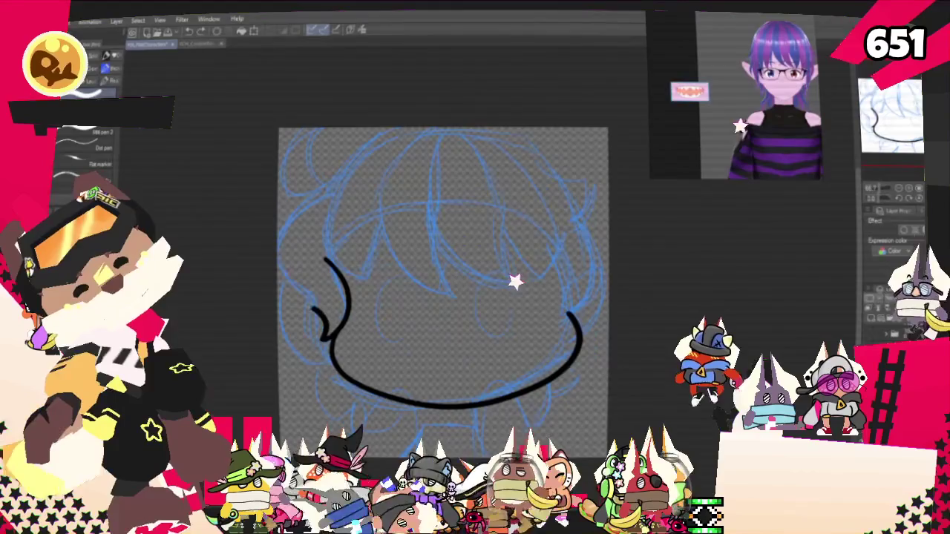
pyautogui.moveTo(340, 173); pyautogui.dragTo(324, 334)
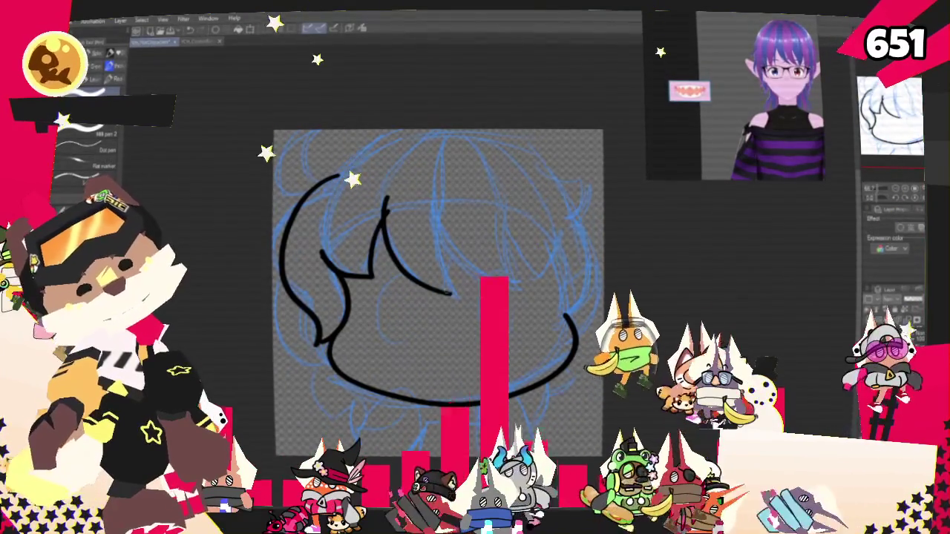
# Ink the spiked bangs, right-side hair line, top-right curl and top of the head.
pyautogui.moveTo(434, 189); pyautogui.dragTo(454, 293)
pyautogui.moveTo(438, 213)
pyautogui.mouseDown()
pyautogui.moveTo(490, 285)
pyautogui.moveTo(500, 227)
pyautogui.mouseUp()
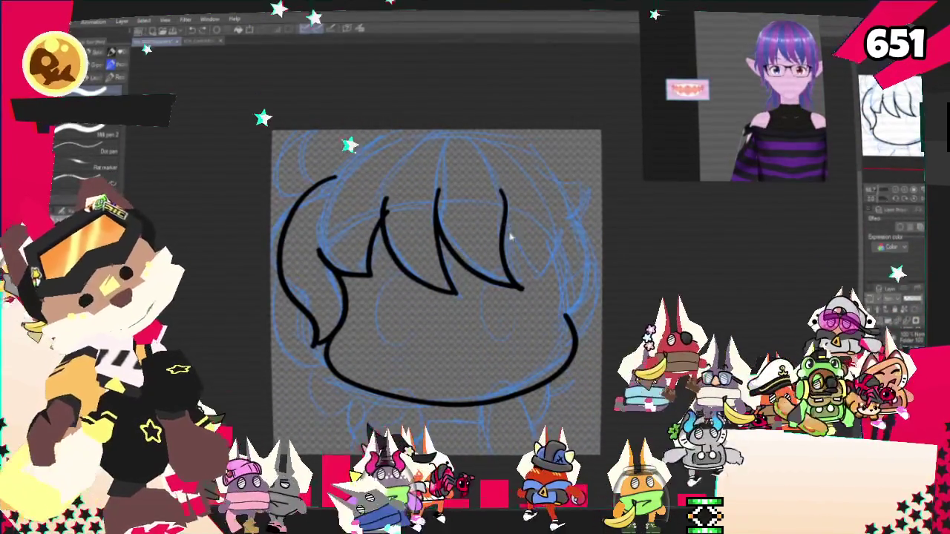
pyautogui.moveTo(535, 273); pyautogui.dragTo(550, 190)
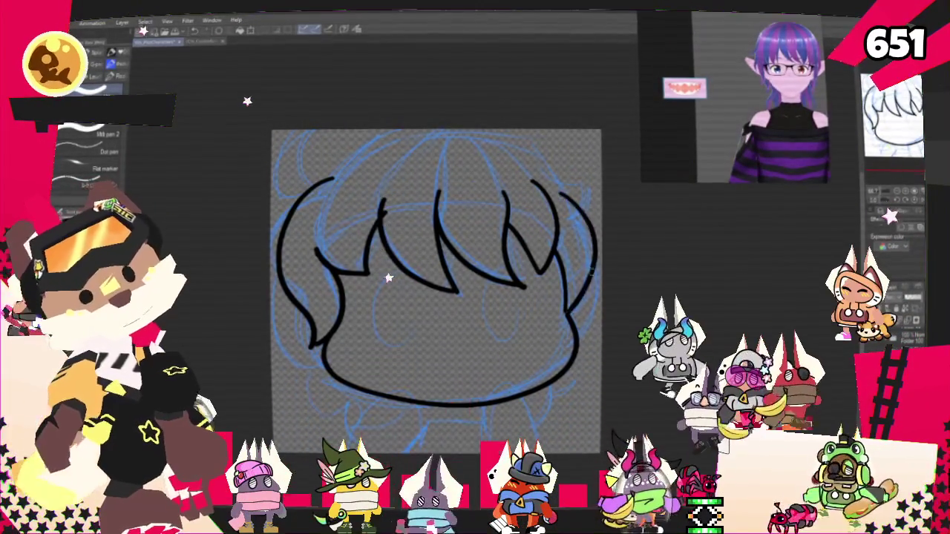
pyautogui.moveTo(566, 310); pyautogui.dragTo(574, 213)
pyautogui.moveTo(587, 178); pyautogui.dragTo(509, 145)
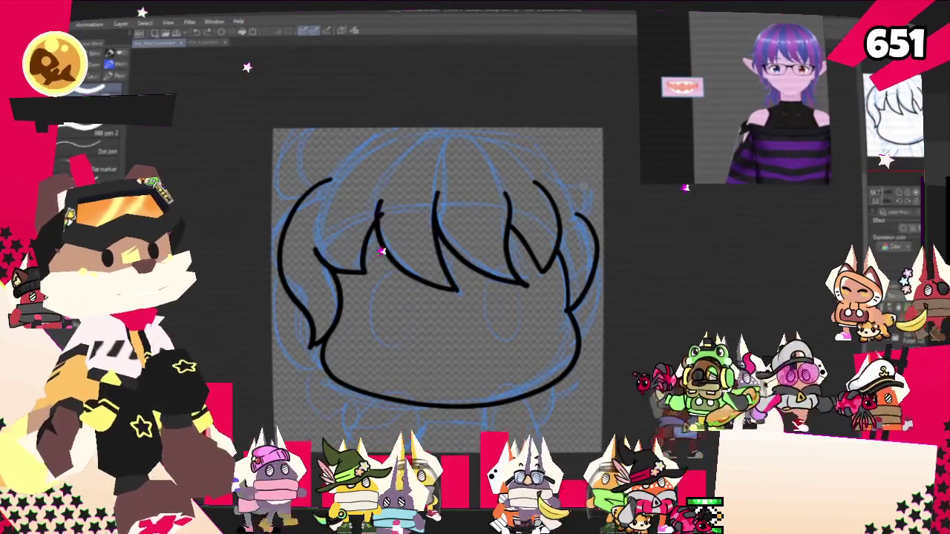
pyautogui.moveTo(586, 186); pyautogui.dragTo(327, 178)
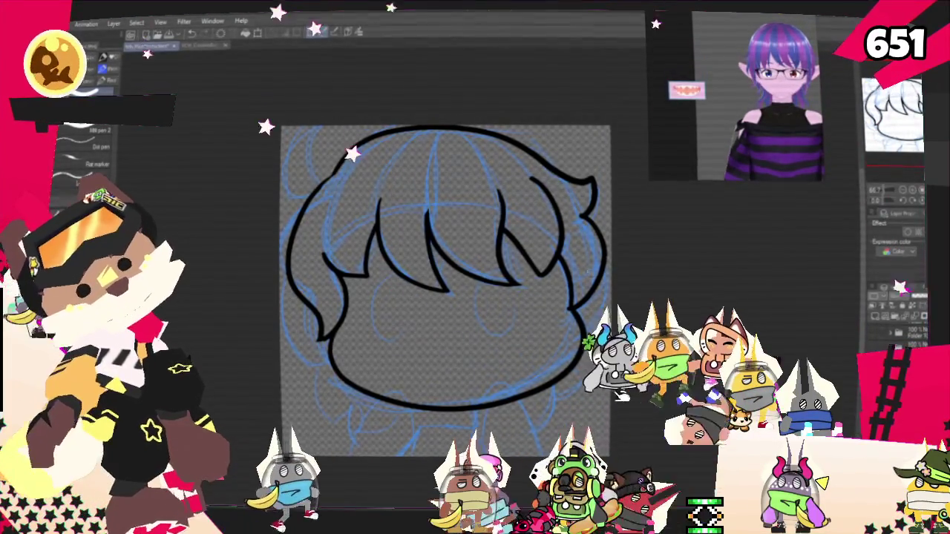
# Ink the neck lines and a curved right shoulder, redoing the bad strokes.
pyautogui.moveTo(445, 289)
pyautogui.mouseDown()
pyautogui.moveTo(484, 212)
pyautogui.moveTo(458, 196)
pyautogui.mouseUp()
pyautogui.moveTo(437, 300); pyautogui.dragTo(407, 346)
pyautogui.hotkey('ctrl', 'z')
pyautogui.moveTo(423, 301); pyautogui.dragTo(370, 347)
pyautogui.moveTo(438, 310)
pyautogui.mouseDown()
pyautogui.moveTo(440, 339)
pyautogui.moveTo(492, 317)
pyautogui.moveTo(523, 347)
pyautogui.mouseUp()
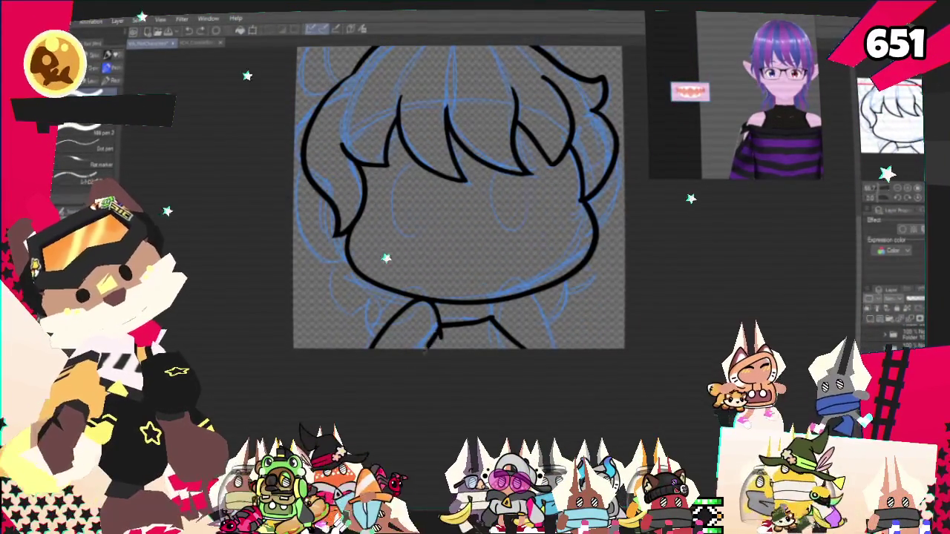
pyautogui.hotkey('ctrl', 'z')
pyautogui.moveTo(490, 318); pyautogui.dragTo(549, 347)
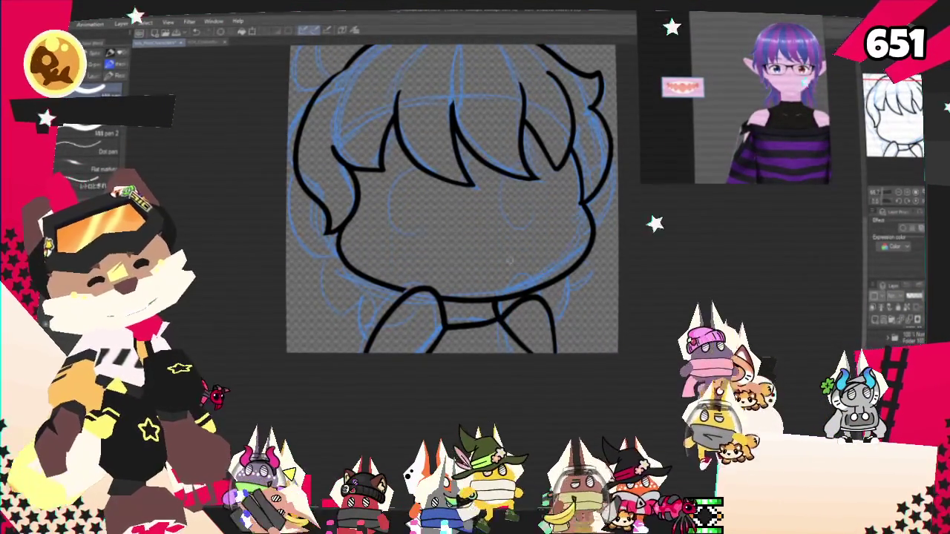
pyautogui.scroll(1, 430, 222)
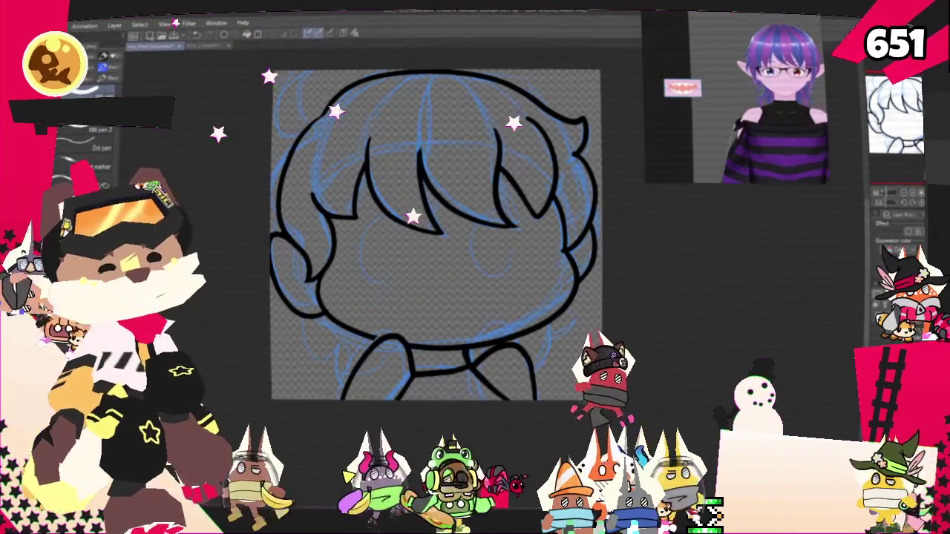
pyautogui.moveTo(712, 179); pyautogui.dragTo(766, 266)
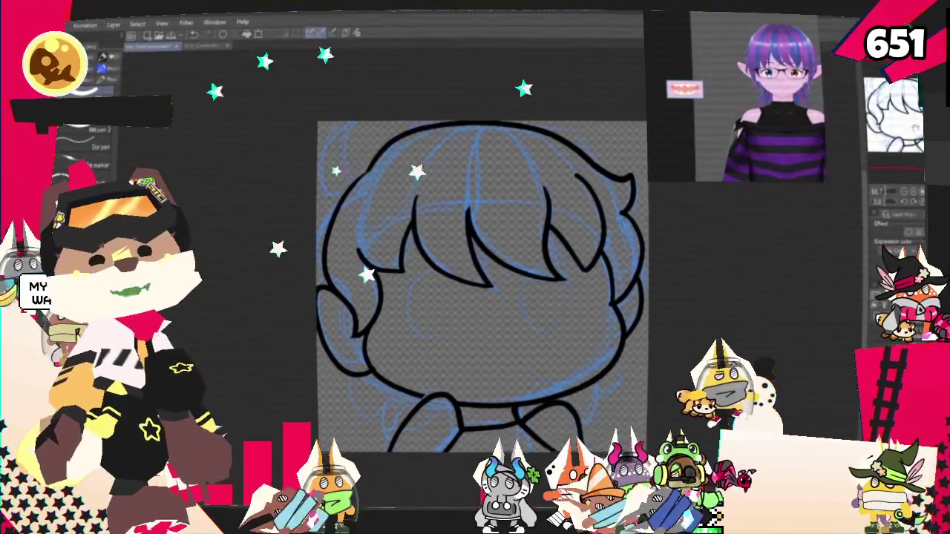
pyautogui.scroll(-2, 665, 266)
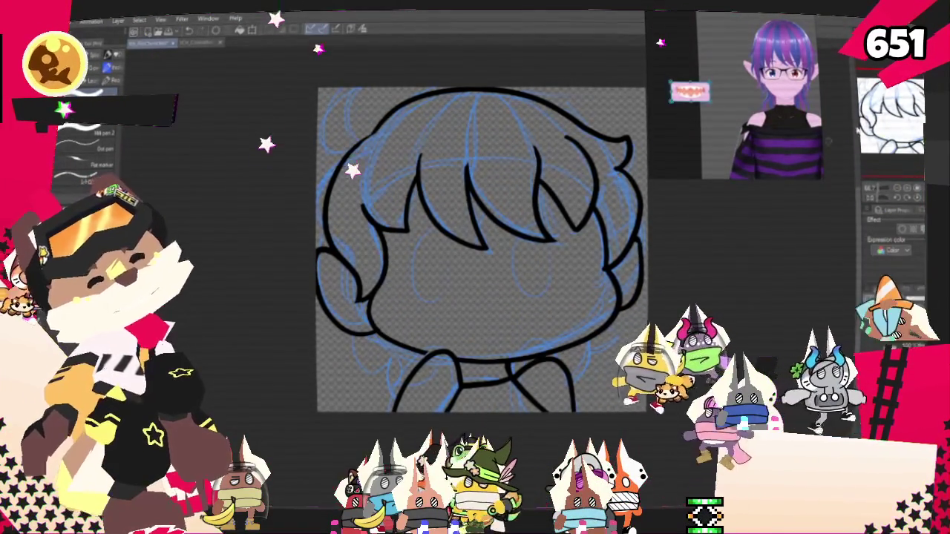
pyautogui.moveTo(483, 248); pyautogui.dragTo(573, 282)
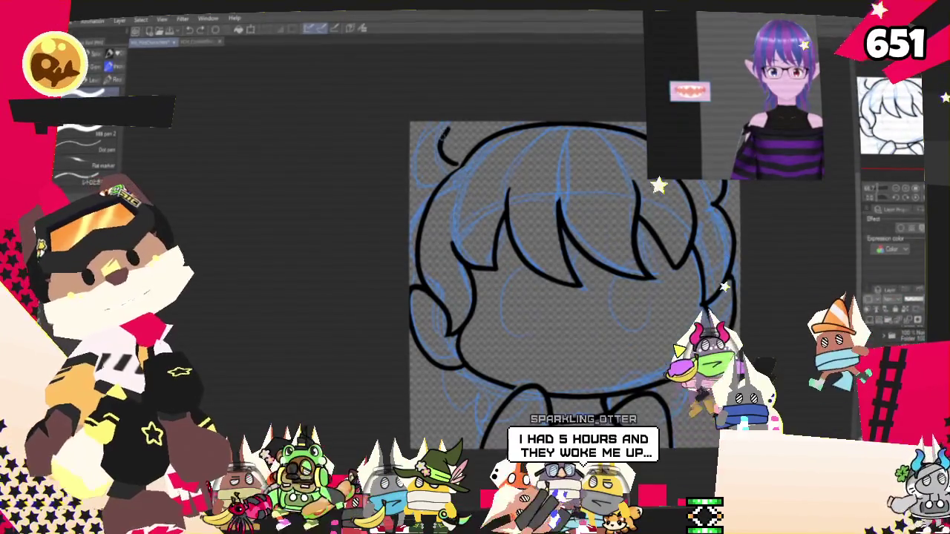
# Ink a curl at the top-left of the hair and redraw the left jaw line.
pyautogui.moveTo(447, 132); pyautogui.dragTo(417, 178)
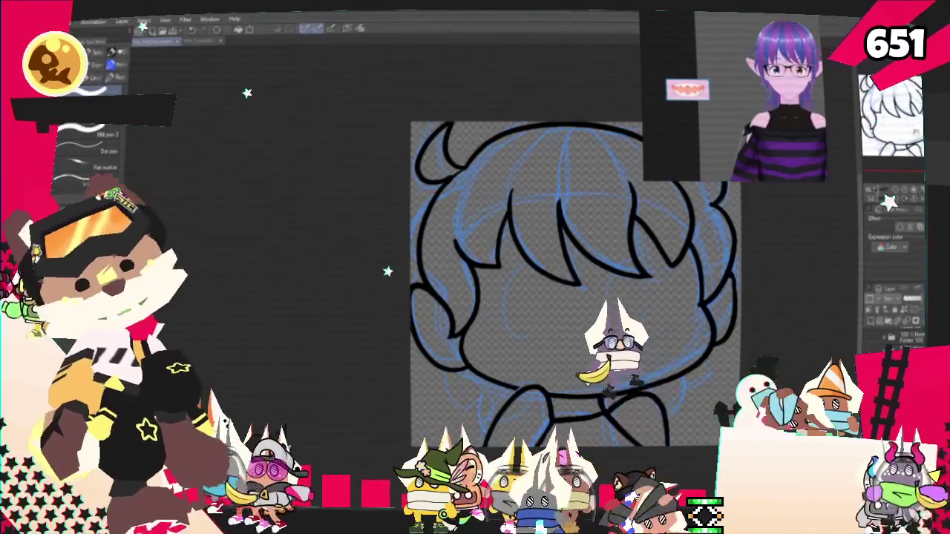
pyautogui.moveTo(408, 295); pyautogui.dragTo(389, 216)
pyautogui.moveTo(432, 309); pyautogui.dragTo(426, 298)
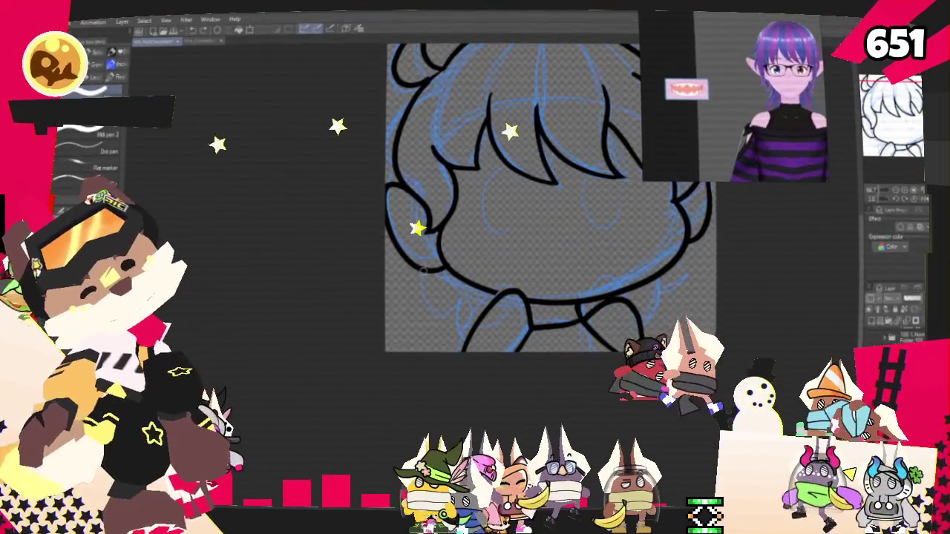
pyautogui.hotkey('ctrl', 'z')
pyautogui.moveTo(426, 307); pyautogui.dragTo(450, 300)
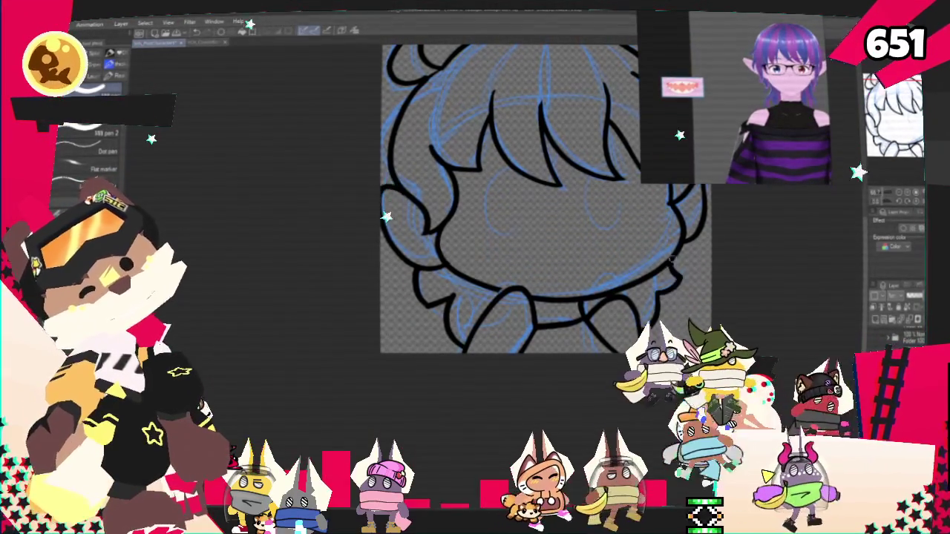
pyautogui.moveTo(858, 190); pyautogui.dragTo(754, 285)
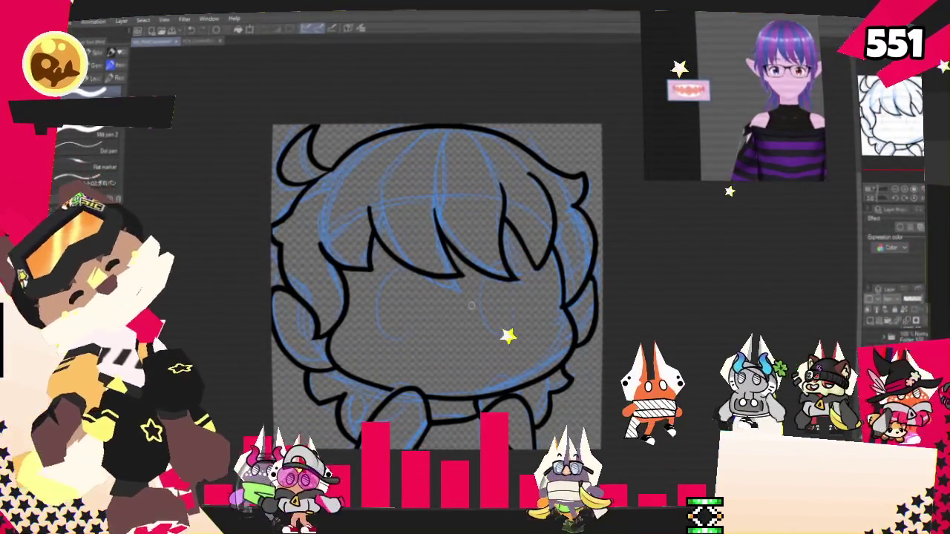
pyautogui.moveTo(471, 305)
pyautogui.mouseDown()
pyautogui.moveTo(448, 315)
pyautogui.moveTo(429, 308)
pyautogui.mouseUp()
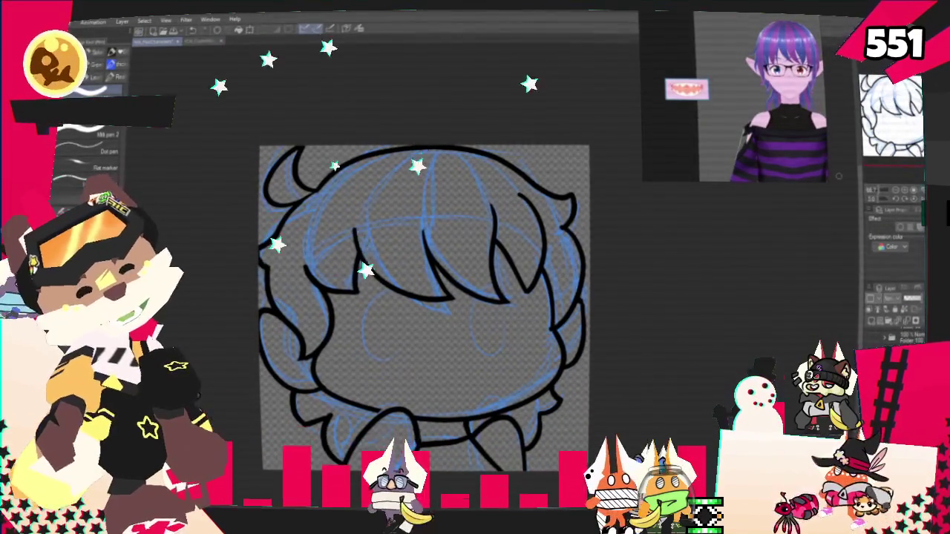
pyautogui.click(871, 324)
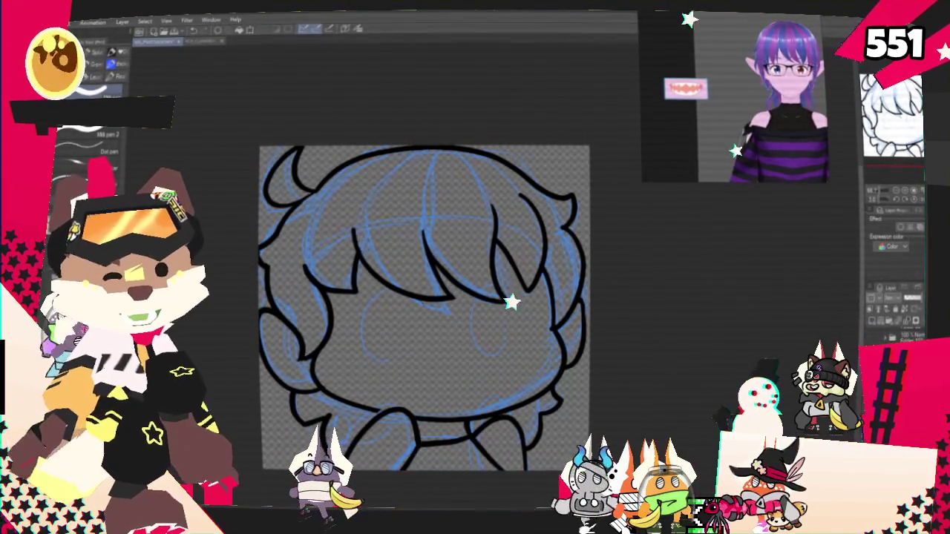
pyautogui.click(871, 325)
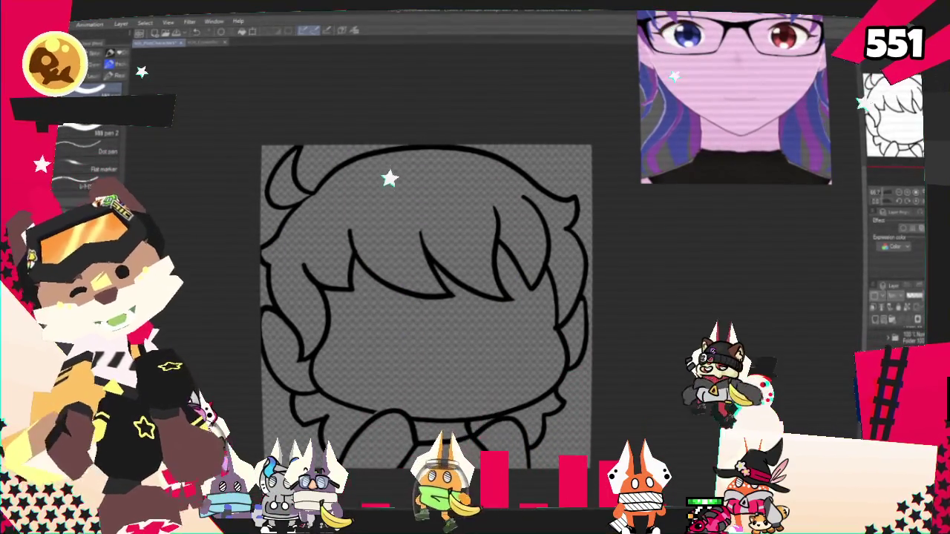
pyautogui.scroll(1, 390, 482)
pyautogui.click(543, 321)
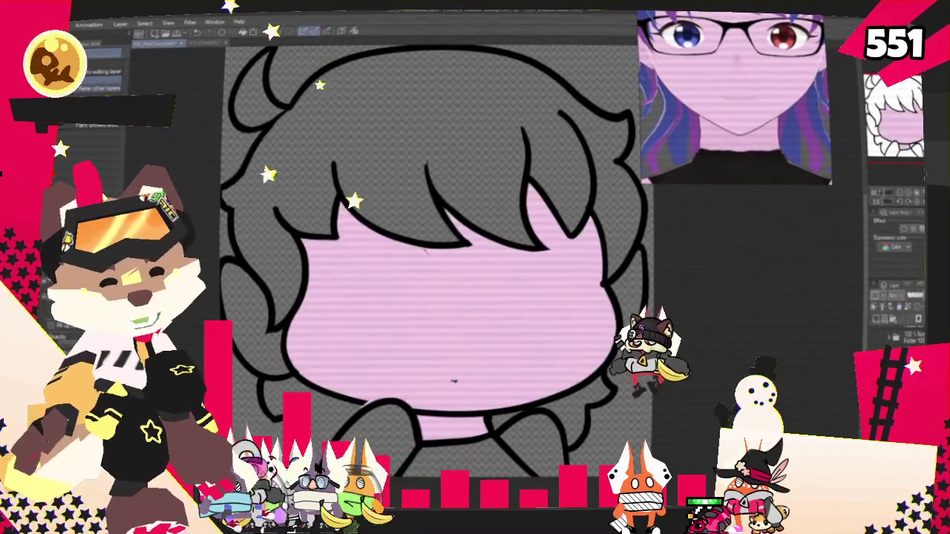
pyautogui.scroll(-1, 424, 252)
pyautogui.scroll(2, 424, 252)
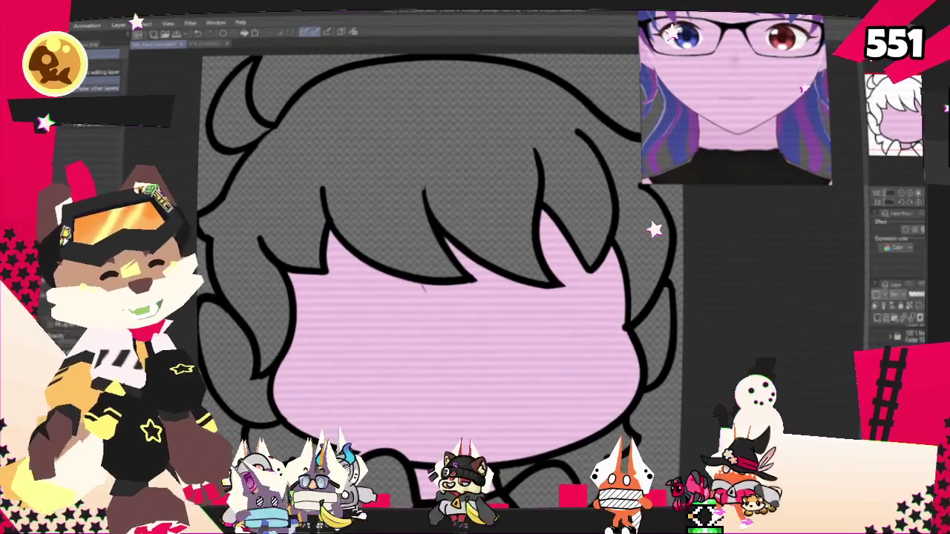
pyautogui.press('p')
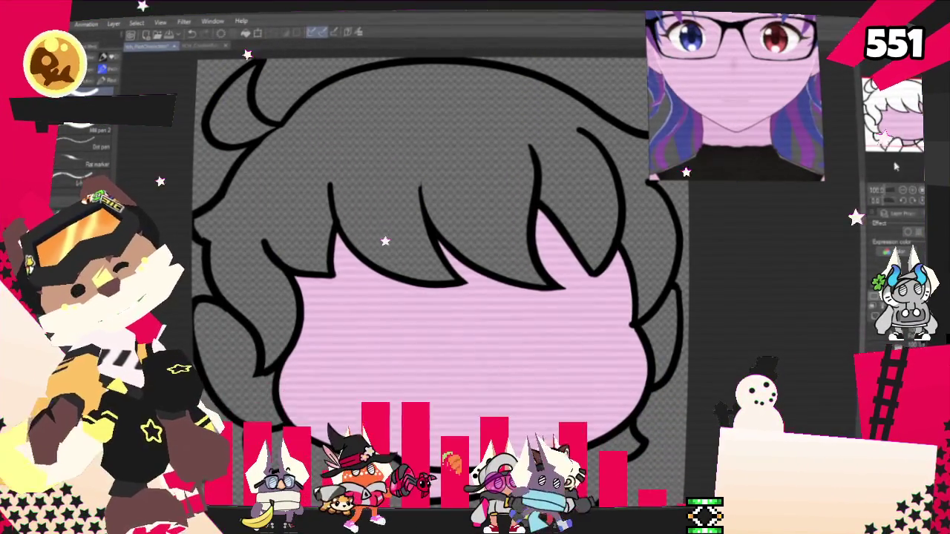
pyautogui.moveTo(752, 216); pyautogui.dragTo(811, 176)
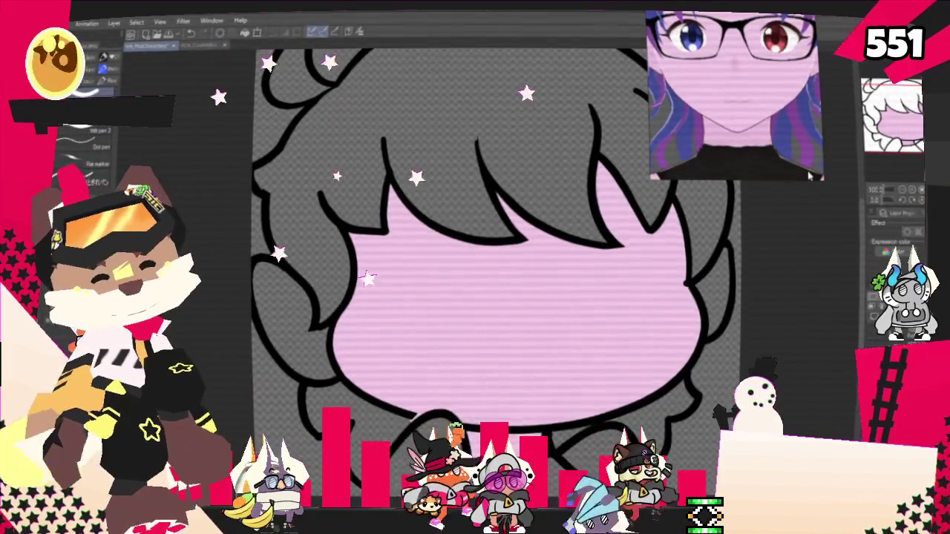
pyautogui.scroll(-3, 468, 286)
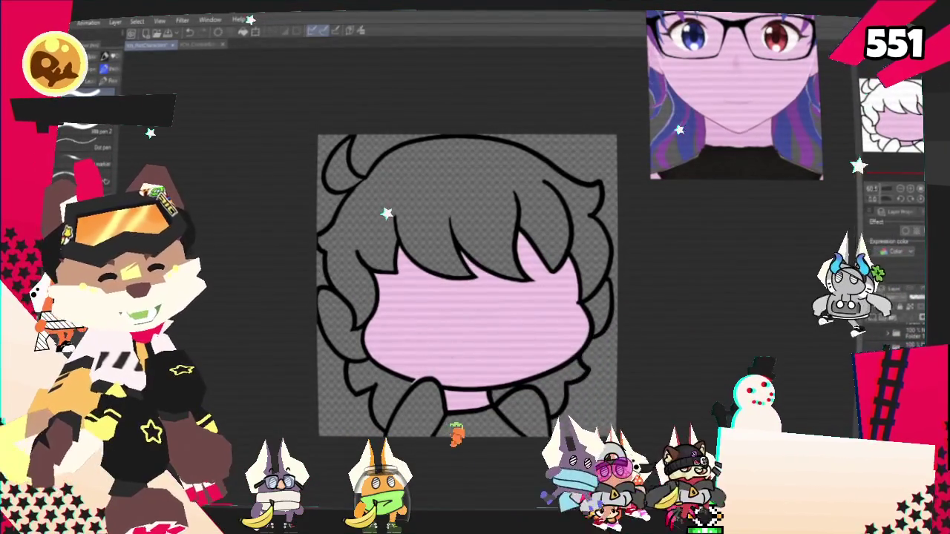
pyautogui.scroll(1, 386, 430)
pyautogui.scroll(1, 386, 429)
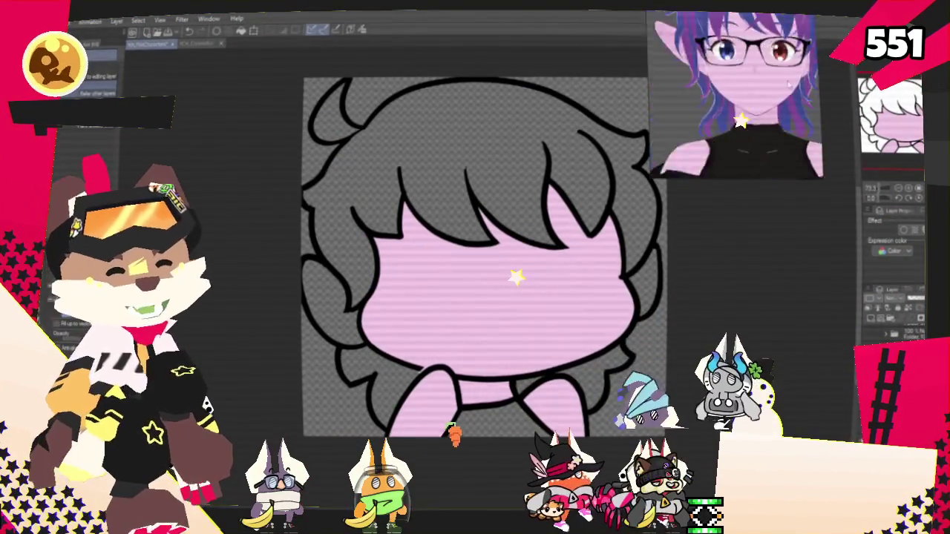
pyautogui.scroll(3, 780, 53)
pyautogui.scroll(2, 731, 51)
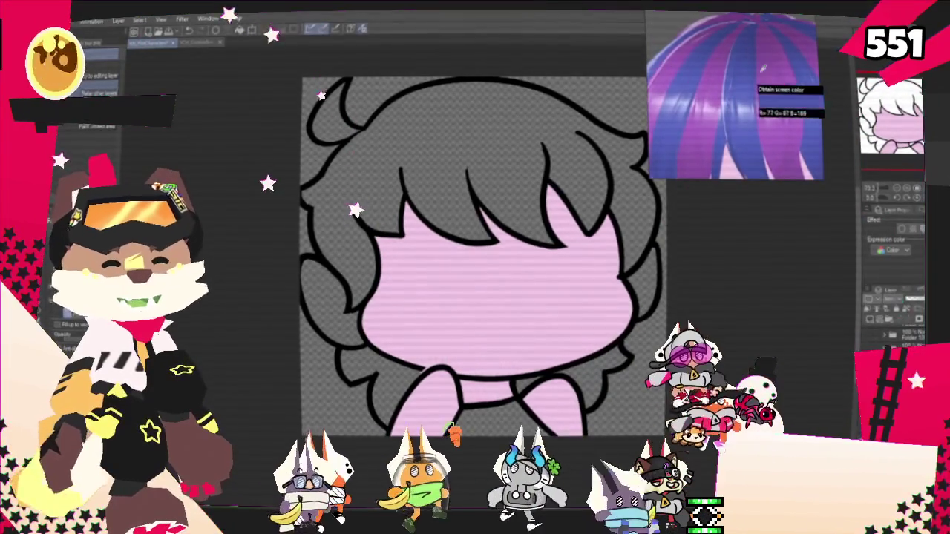
# Fill the grey hair region with the purple hair colour.
pyautogui.scroll(-5, 777, 69)
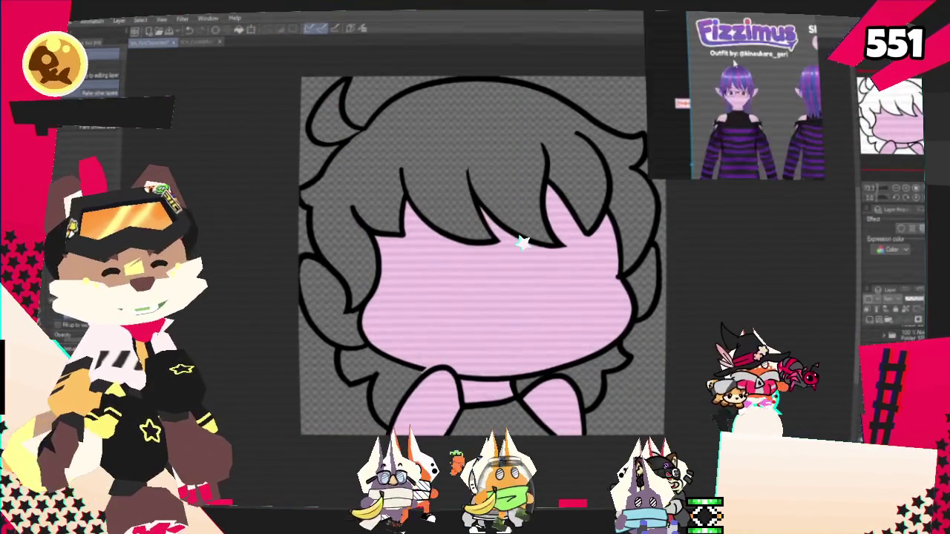
pyautogui.scroll(3, 780, 63)
pyautogui.scroll(2, 779, 63)
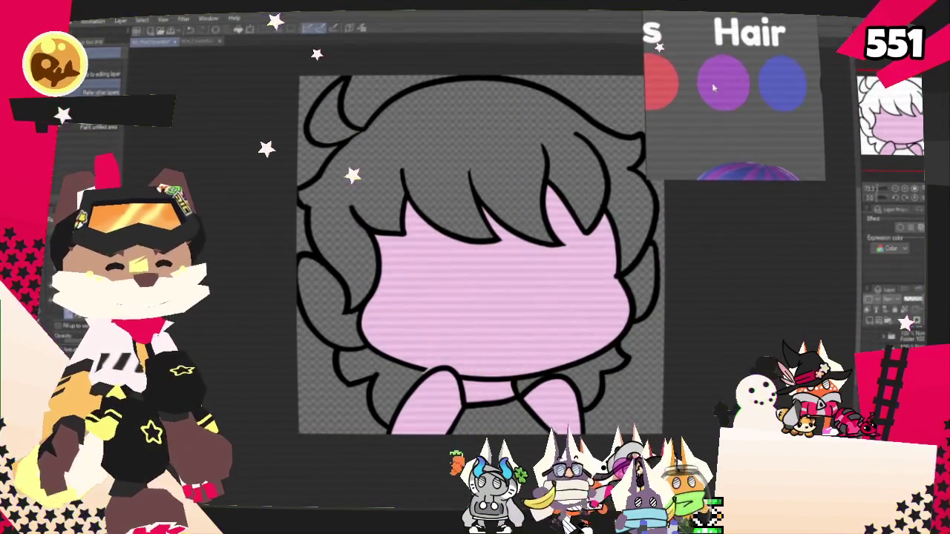
pyautogui.click(441, 134)
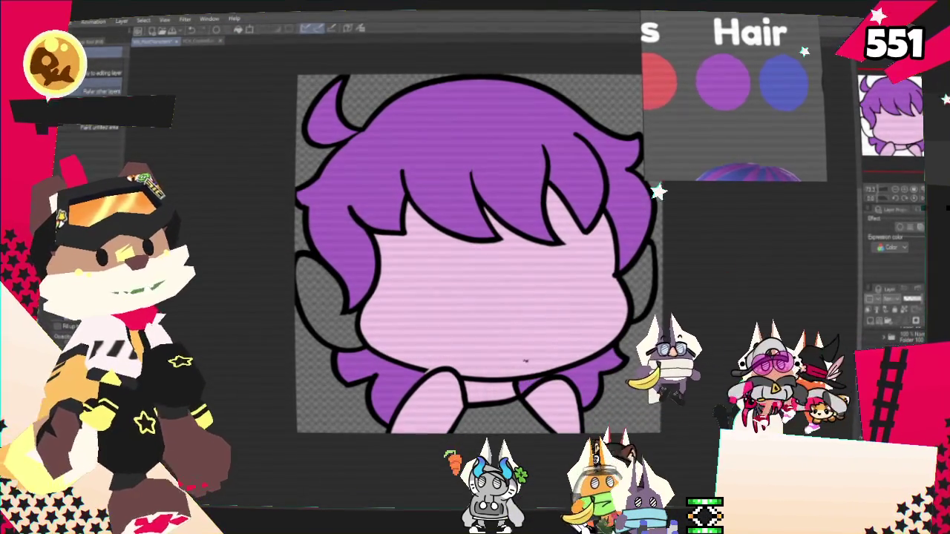
pyautogui.press('p')
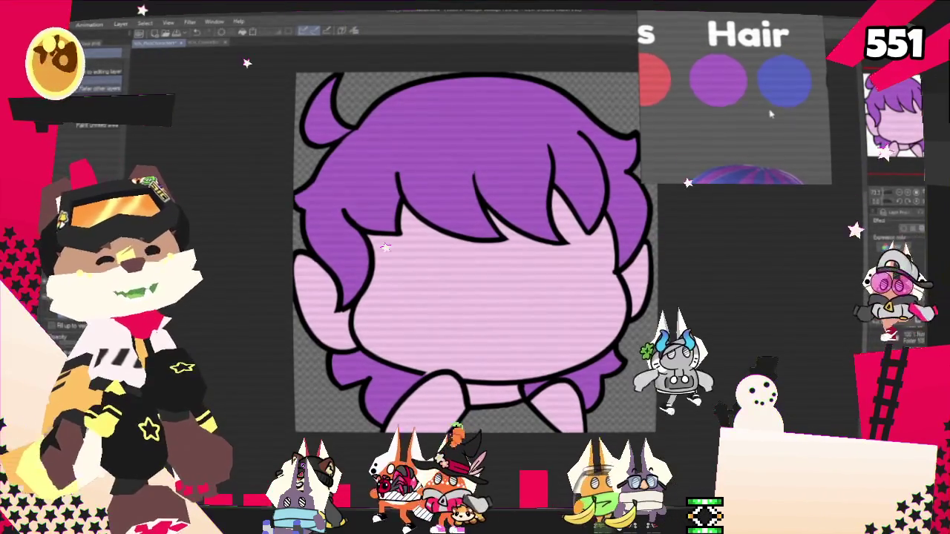
# Zoom around the head and select the hair area.
pyautogui.scroll(-2, 770, 113)
pyautogui.scroll(-2, 770, 113)
pyautogui.scroll(2, 746, 201)
pyautogui.scroll(2, 747, 202)
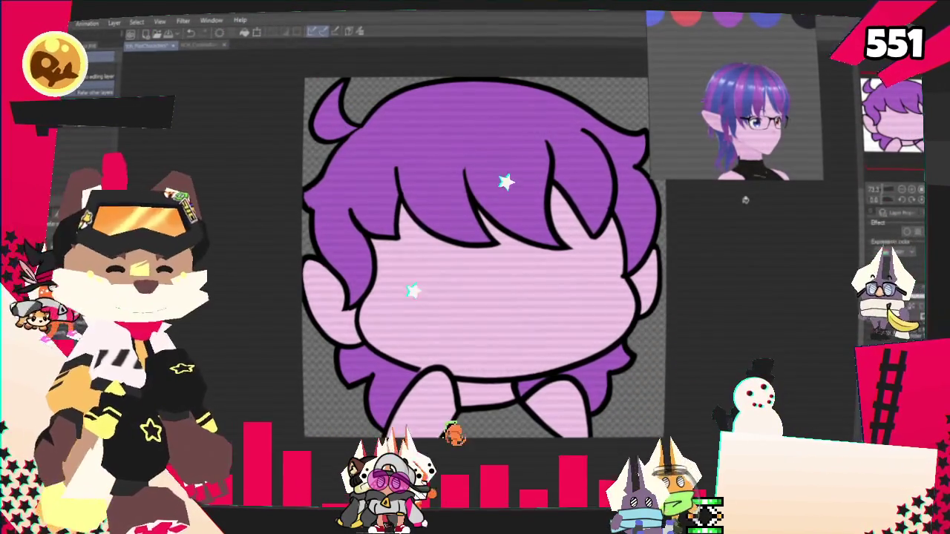
pyautogui.scroll(-3, 734, 96)
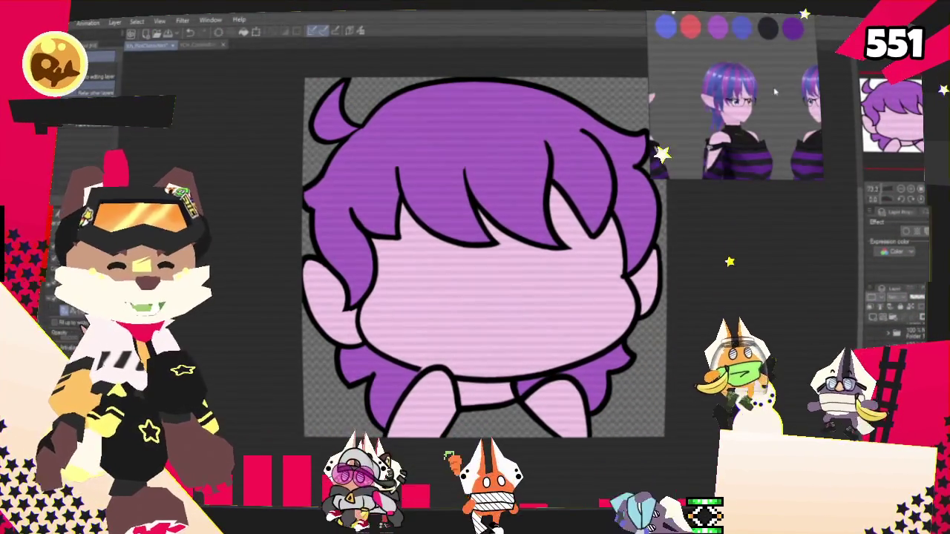
pyautogui.scroll(5, 760, 87)
pyautogui.scroll(-3, 760, 88)
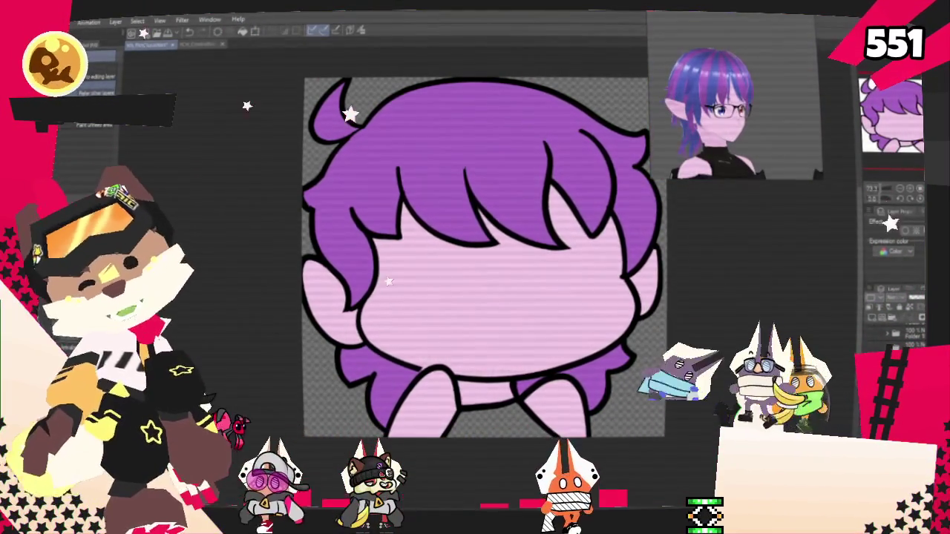
pyautogui.click(465, 89)
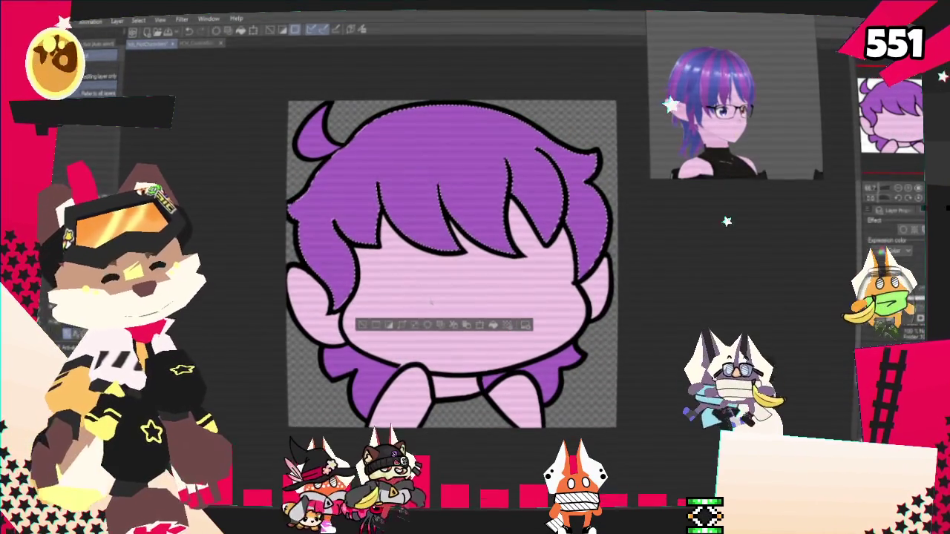
# Draw two curved blue guide lines down the purple hair, undo a stray third one, and fill one section blue.
pyautogui.press('p')
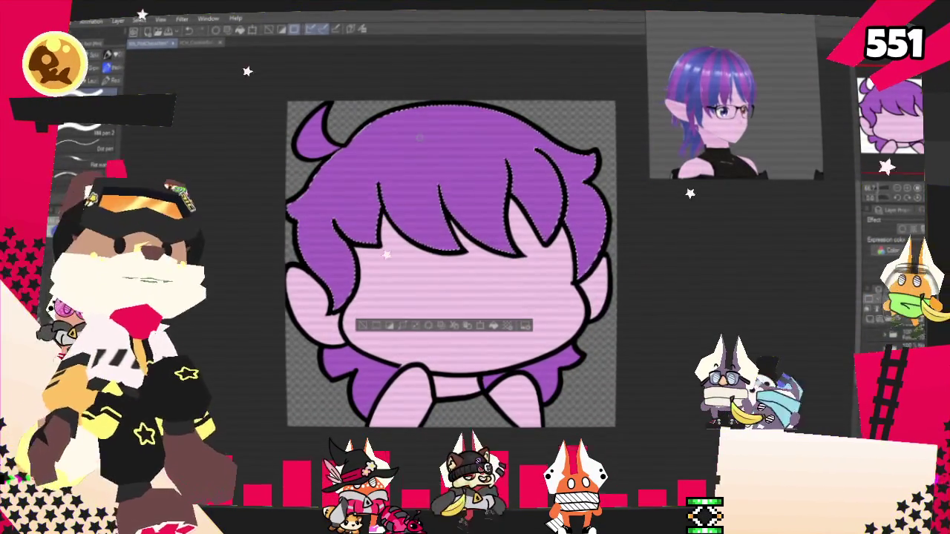
pyautogui.moveTo(445, 110); pyautogui.dragTo(437, 157)
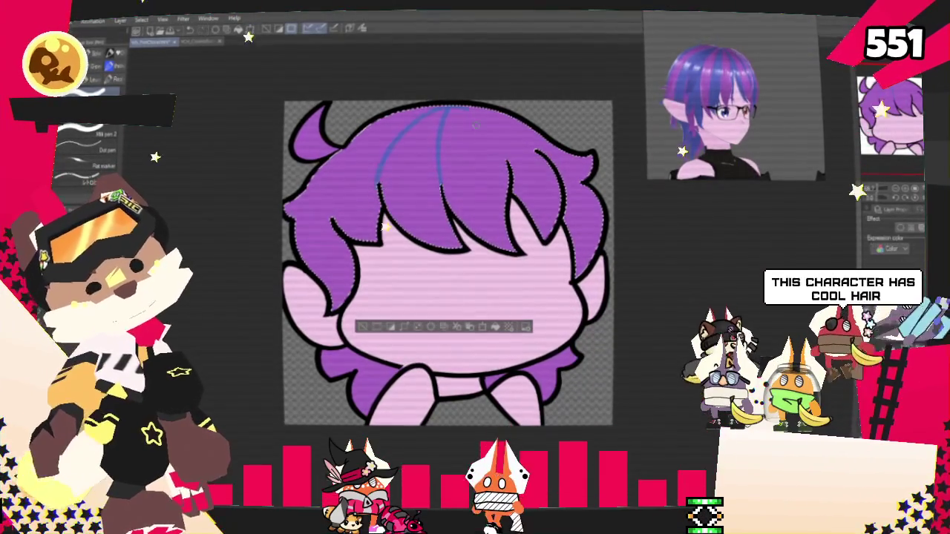
pyautogui.moveTo(429, 109); pyautogui.dragTo(382, 184)
pyautogui.moveTo(413, 110); pyautogui.dragTo(327, 213)
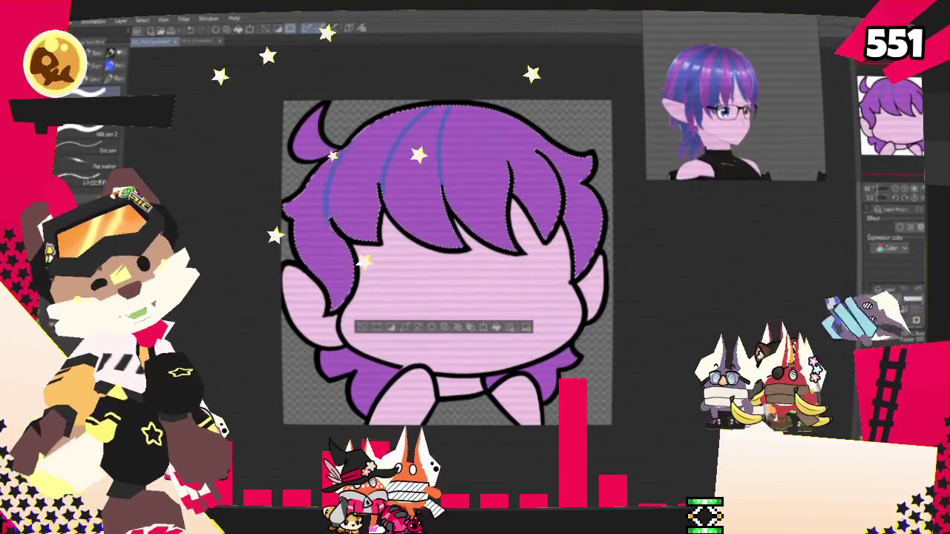
pyautogui.hotkey('ctrl', 'z')
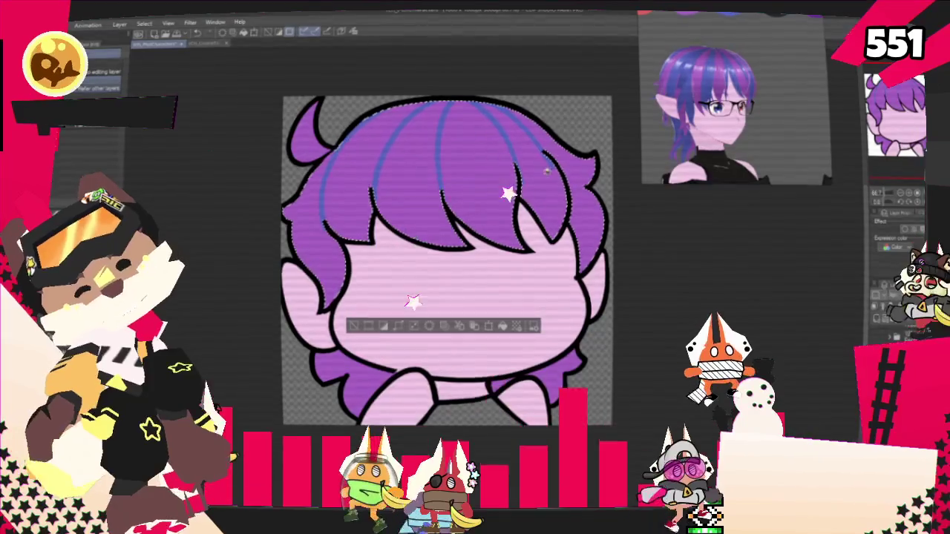
pyautogui.click(534, 164)
# Fill the remaining hair sections blue, deselect the hair with Ctrl+D, and return to the pen.
pyautogui.click(412, 164)
pyautogui.click(338, 206)
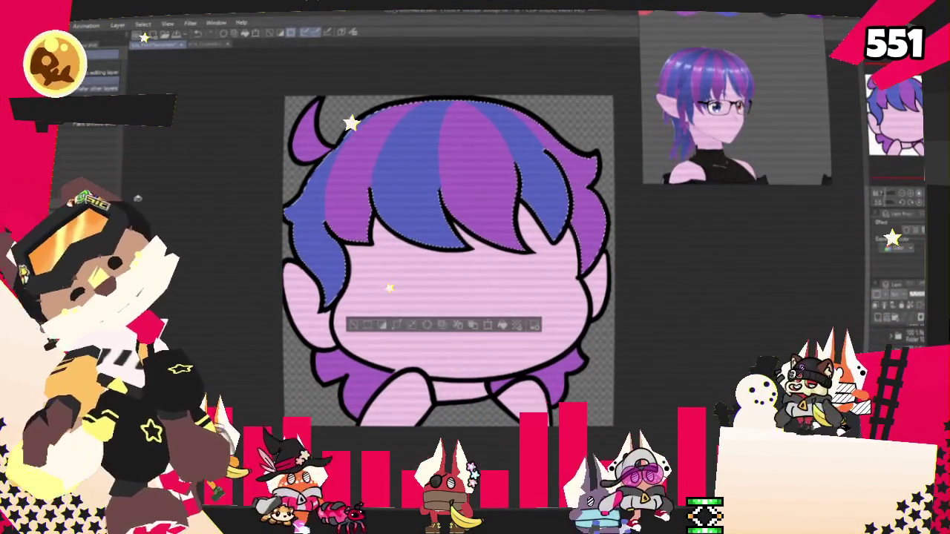
pyautogui.press('p')
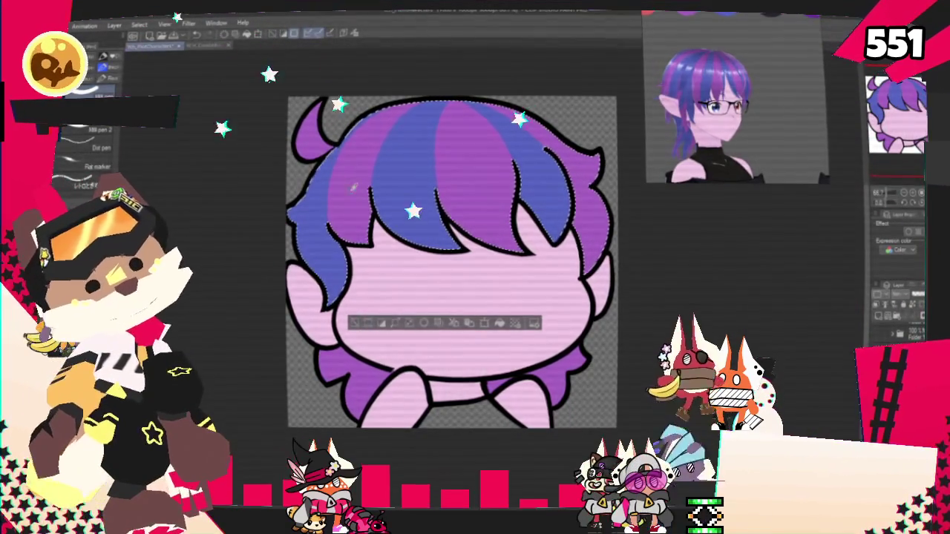
pyautogui.moveTo(452, 260); pyautogui.dragTo(465, 231)
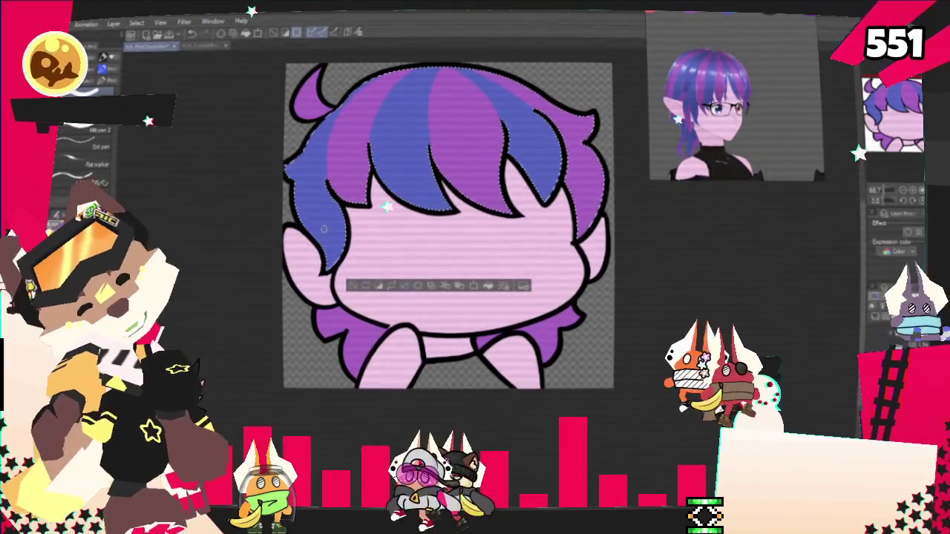
pyautogui.hotkey('ctrl', 'd')
pyautogui.press('w')
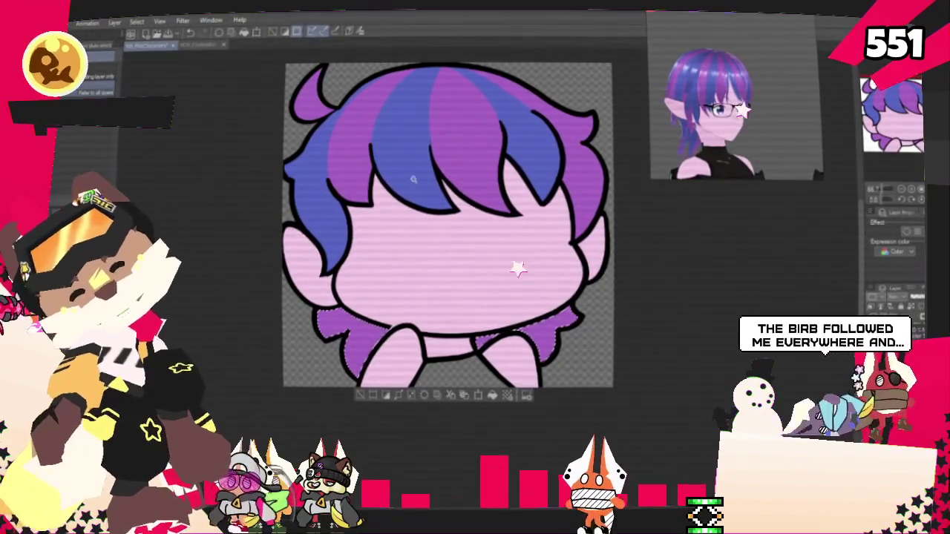
pyautogui.press('p')
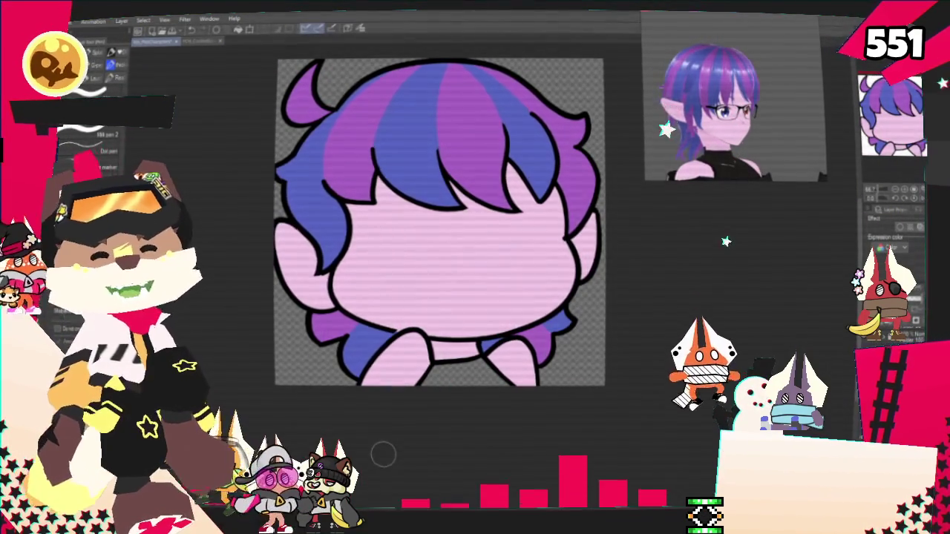
# Briefly delete the striped-hair head drawing, restore it with undo, and open the File menu.
pyautogui.scroll(-2, 383, 454)
pyautogui.scroll(-2, 367, 408)
pyautogui.scroll(-2, 366, 408)
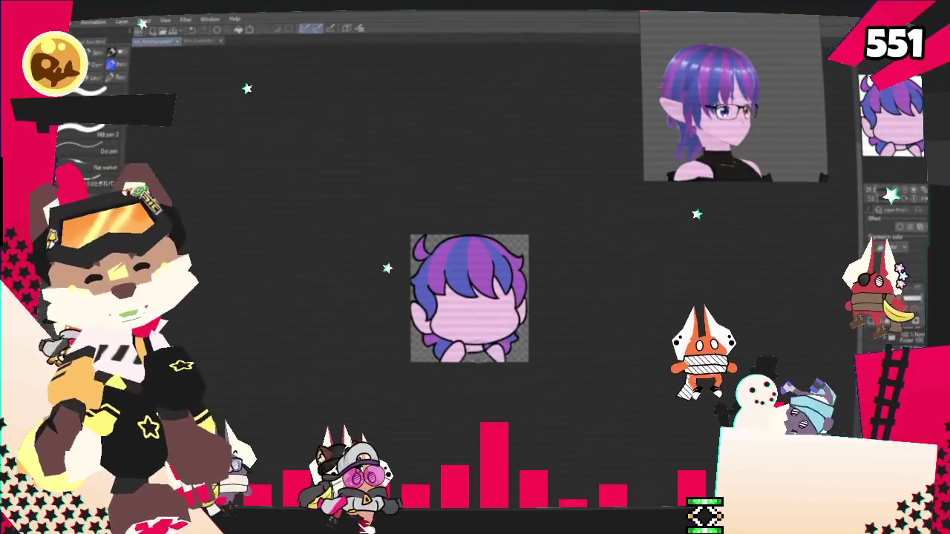
pyautogui.scroll(1, 475, 323)
pyautogui.scroll(1, 475, 323)
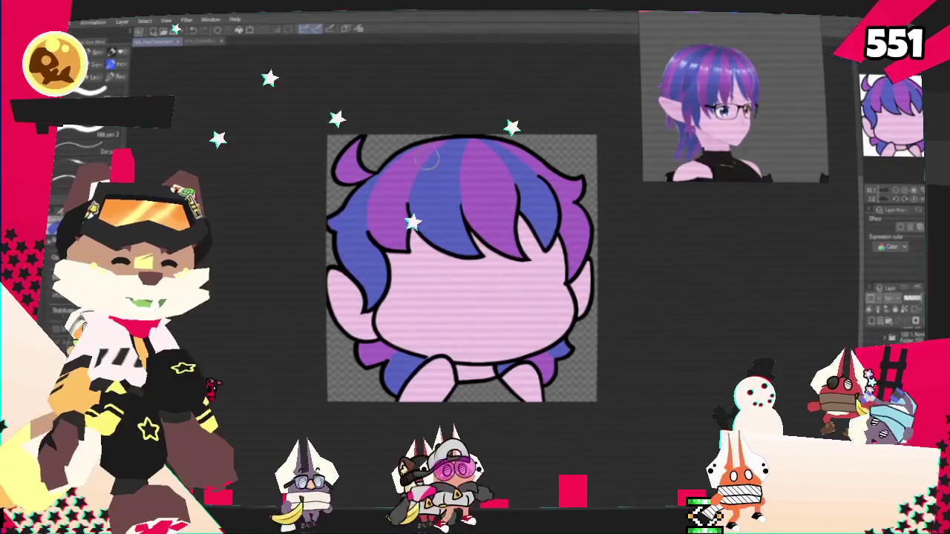
pyautogui.scroll(1, 438, 158)
pyautogui.scroll(1, 416, 156)
pyautogui.scroll(-1, 392, 155)
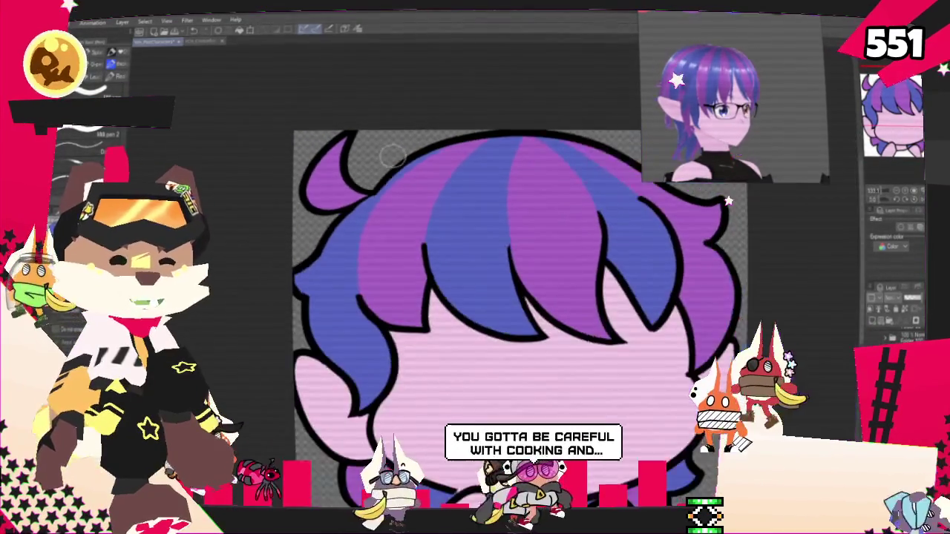
pyautogui.scroll(-1, 393, 155)
pyautogui.scroll(-1, 416, 158)
pyautogui.scroll(-1, 442, 159)
pyautogui.scroll(-1, 461, 163)
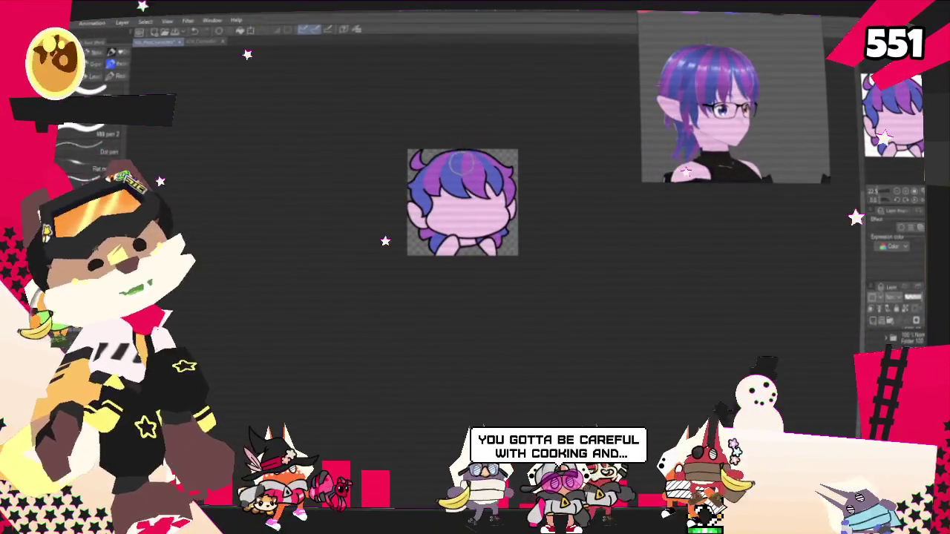
pyautogui.scroll(1, 462, 162)
pyautogui.scroll(1, 462, 164)
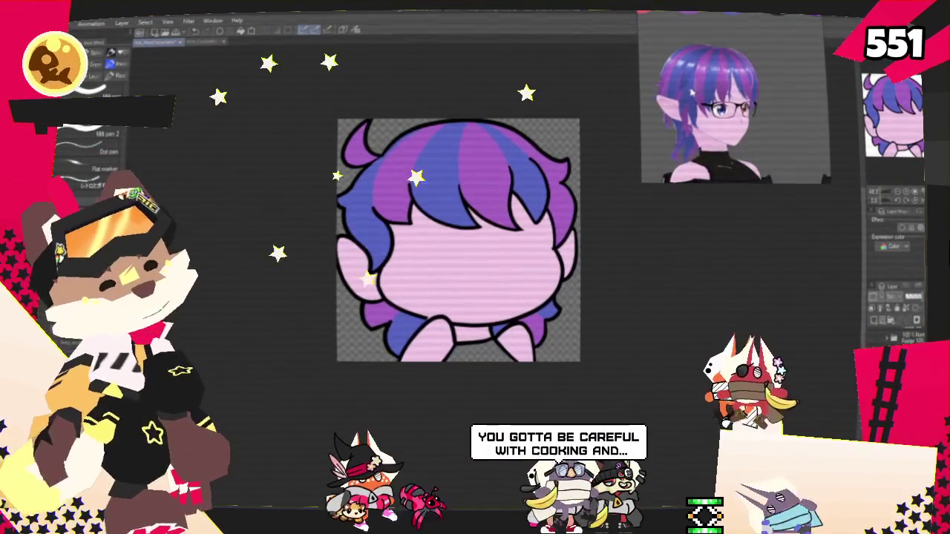
pyautogui.scroll(1, 477, 247)
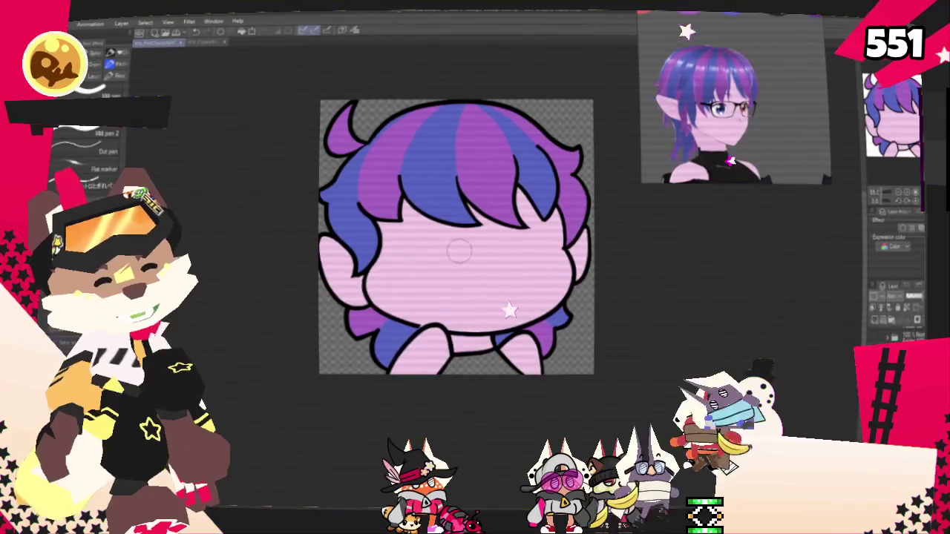
pyautogui.scroll(2, 454, 255)
pyautogui.scroll(1, 515, 260)
pyautogui.scroll(-3, 515, 274)
pyautogui.scroll(2, 518, 285)
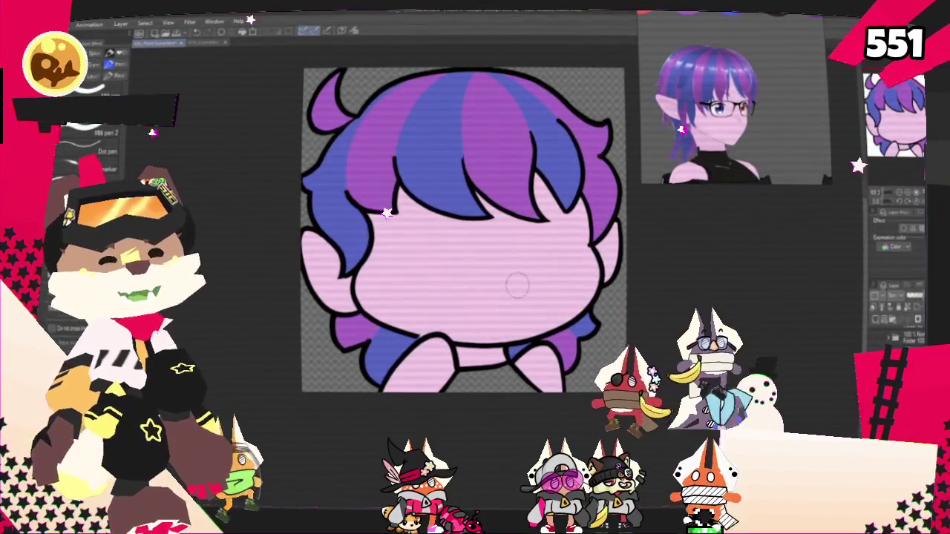
pyautogui.scroll(-2, 524, 288)
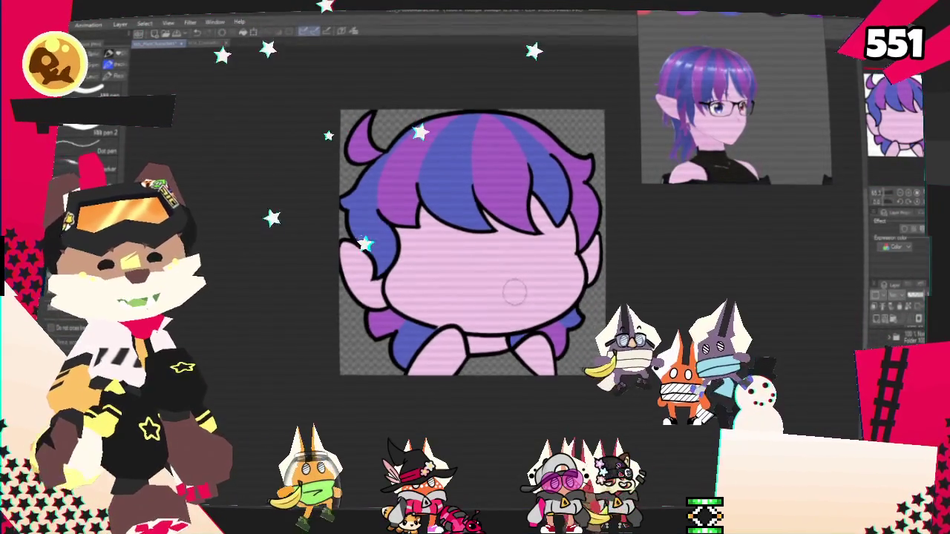
pyautogui.scroll(2, 503, 286)
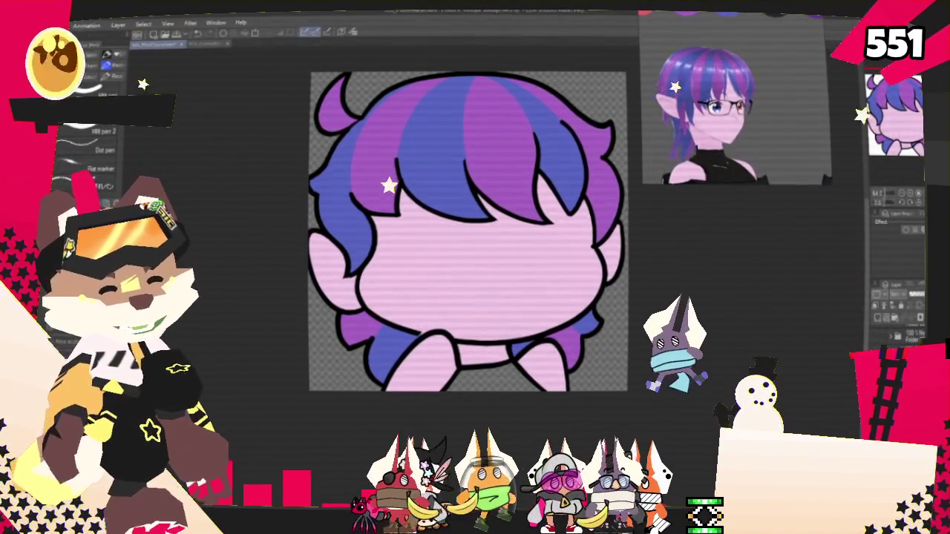
pyautogui.press('Delete')
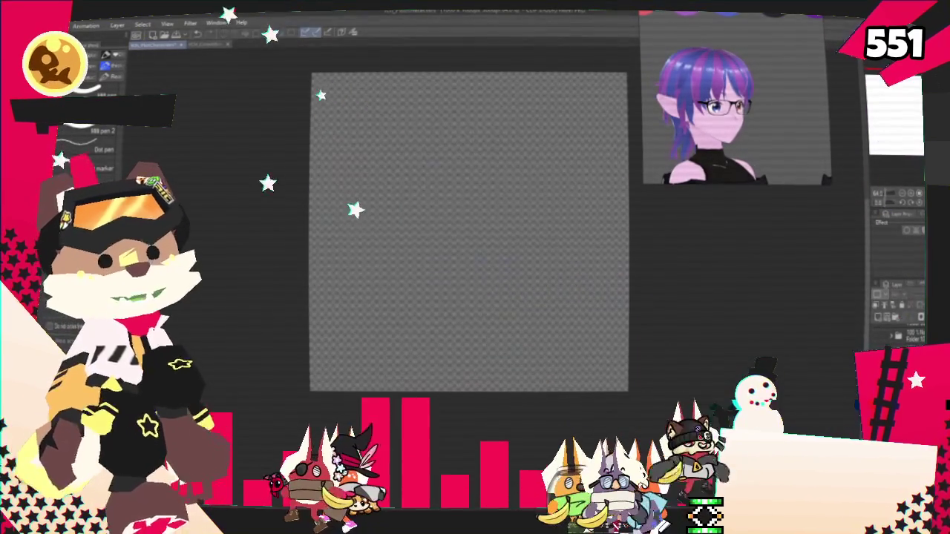
pyautogui.hotkey('ctrl', 'z')
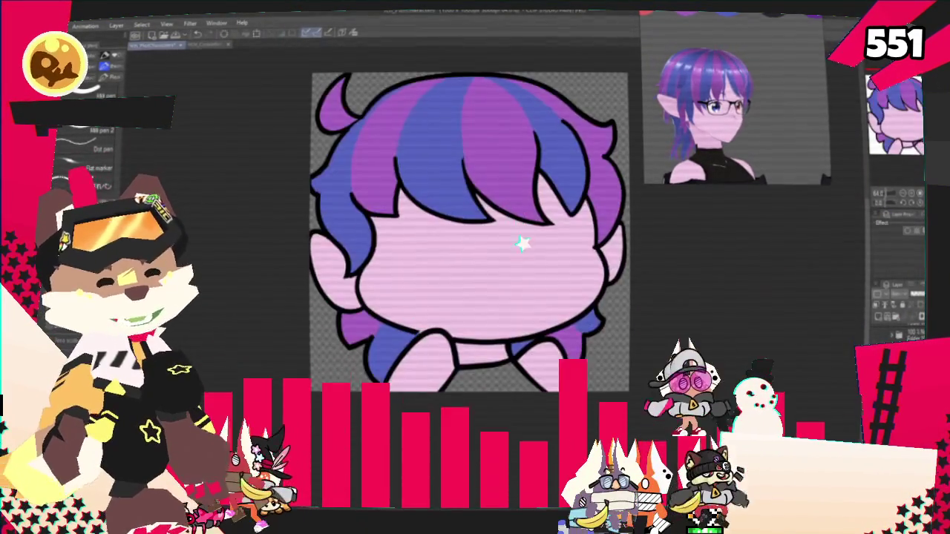
pyautogui.hotkey('alt', 'f')
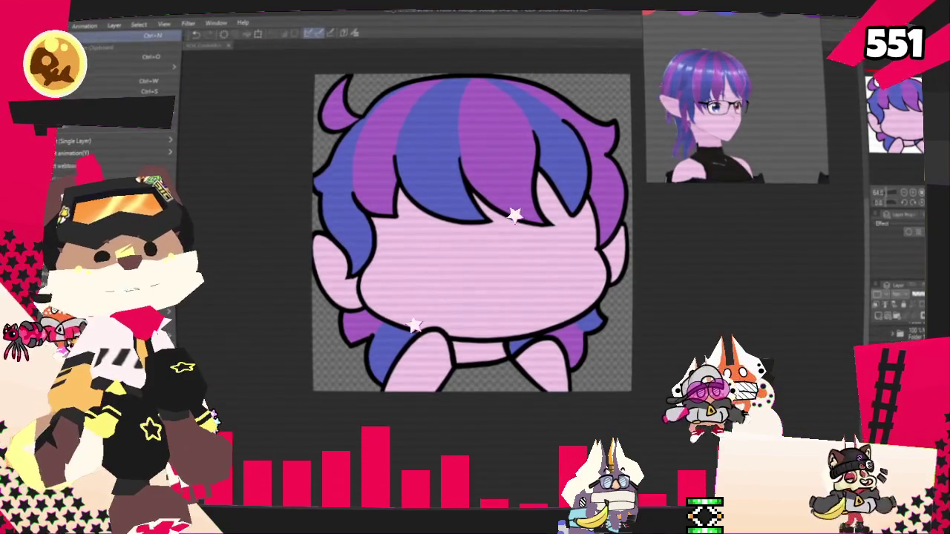
pyautogui.moveTo(111, 141)
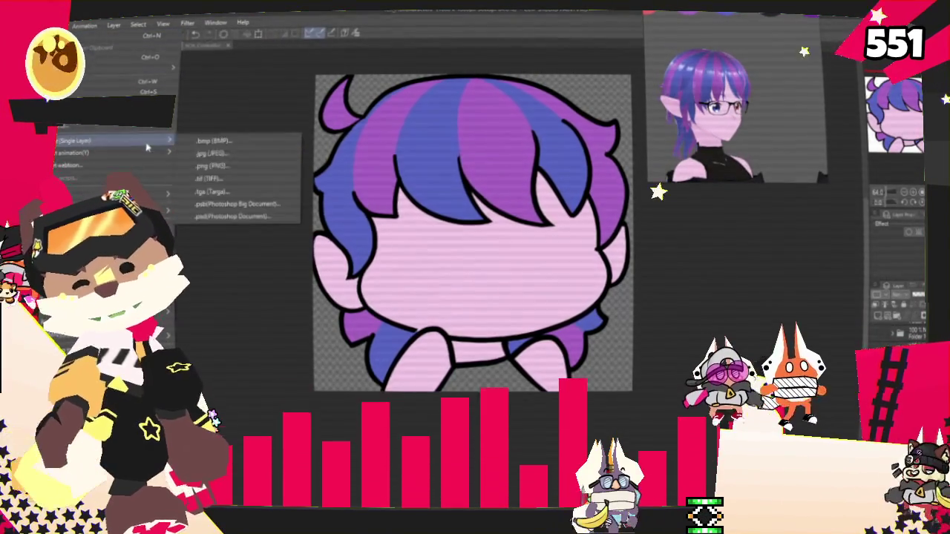
# Export the head drawing as a single flattened image with Export (Single Layer).
pyautogui.click(239, 166)
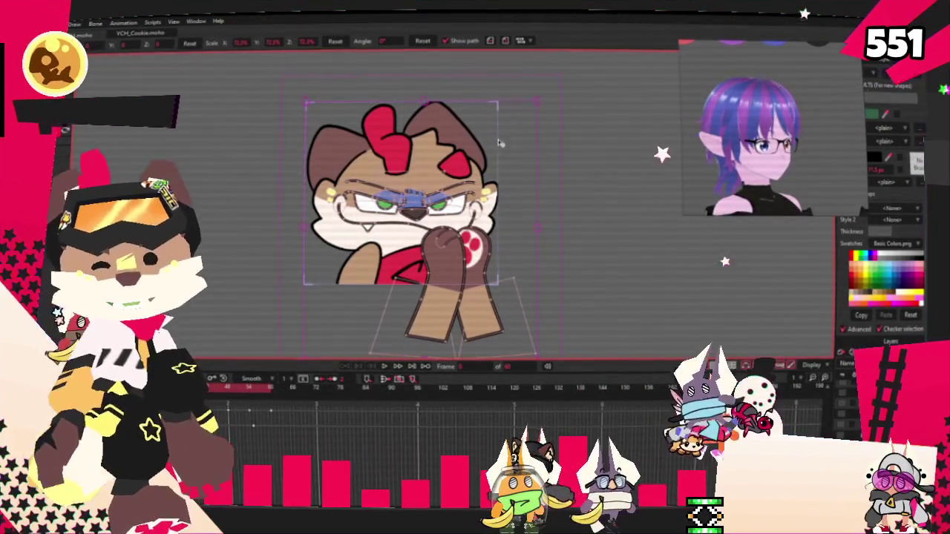
# Open Layer Settings for the character image layer, move it aside, and show its Image options.
pyautogui.scroll(2, 565, 277)
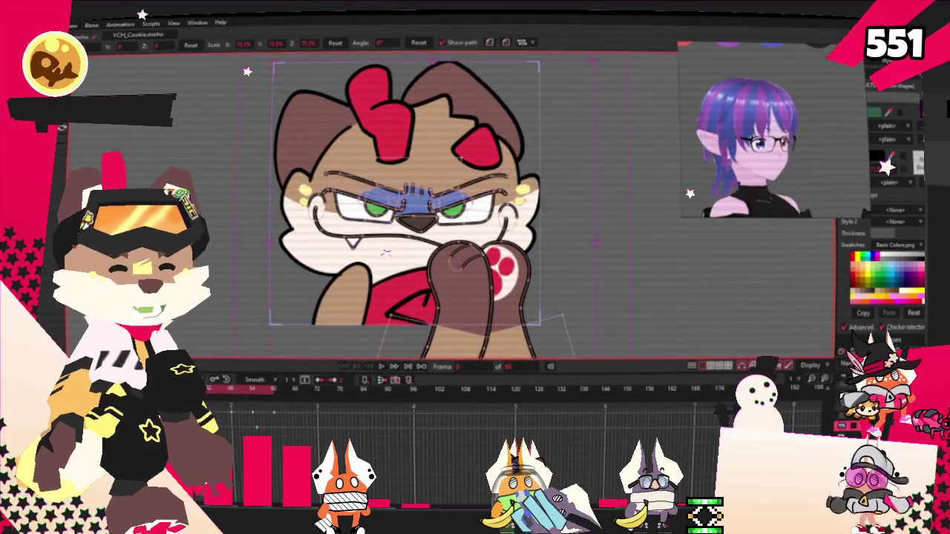
pyautogui.doubleClick(883, 349)
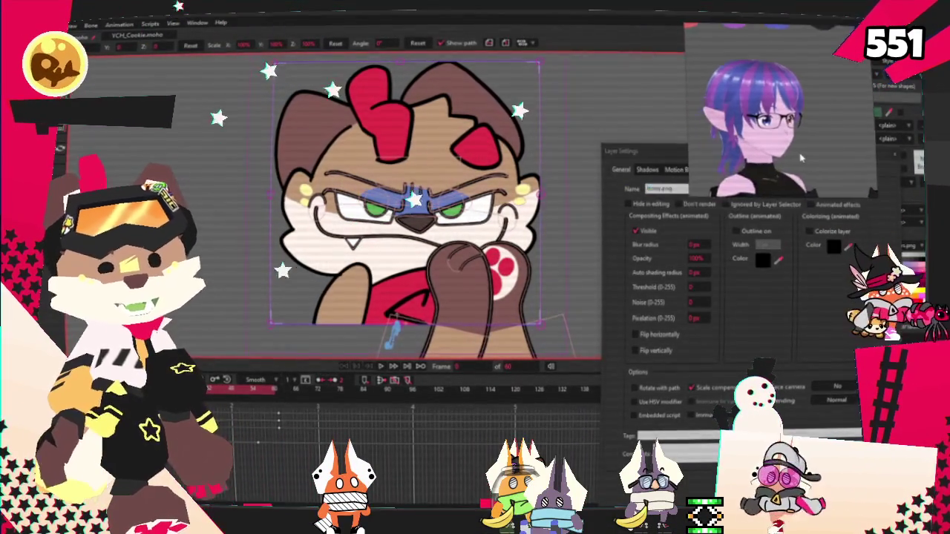
pyautogui.moveTo(679, 153); pyautogui.dragTo(588, 160)
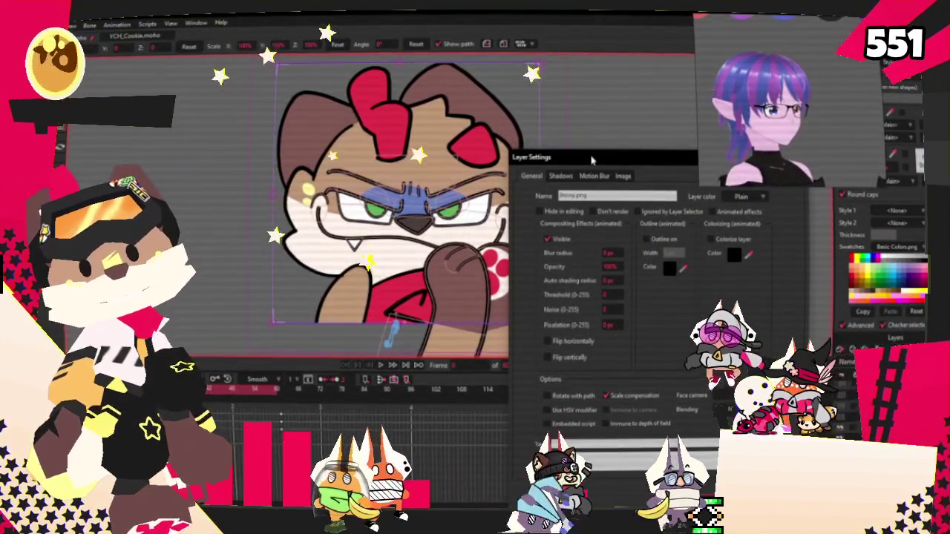
pyautogui.click(624, 175)
# Open the layer's source-image browser and navigate to the Ych_Plot folder.
pyautogui.click(613, 213)
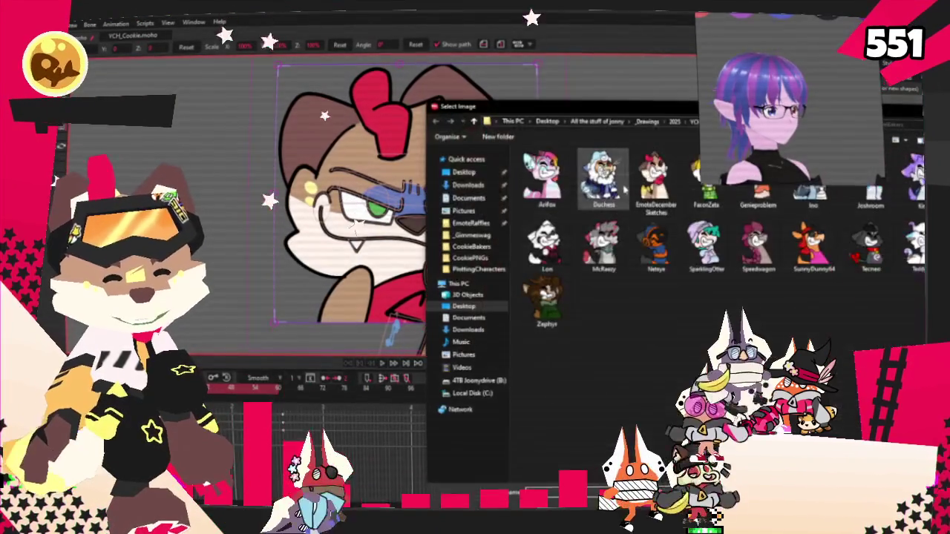
pyautogui.moveTo(619, 105); pyautogui.dragTo(496, 105)
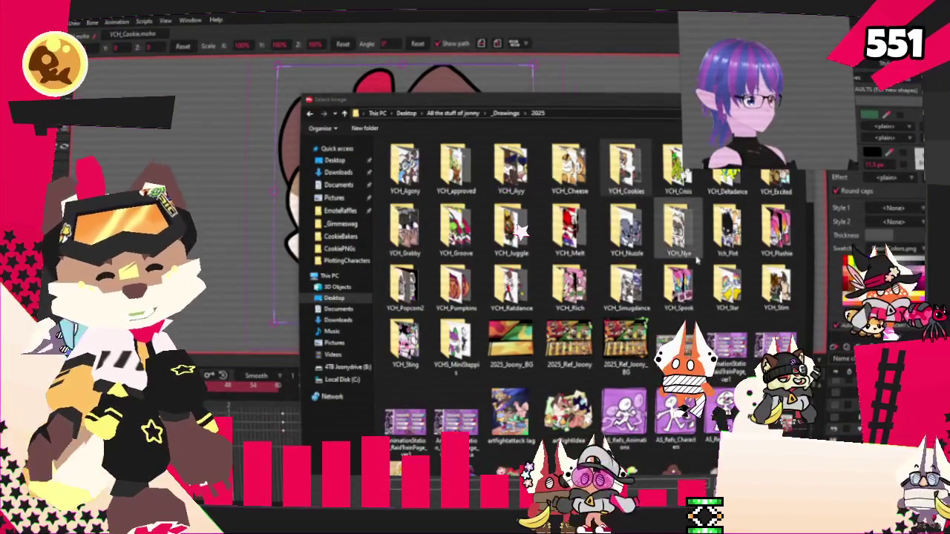
pyautogui.doubleClick(755, 239)
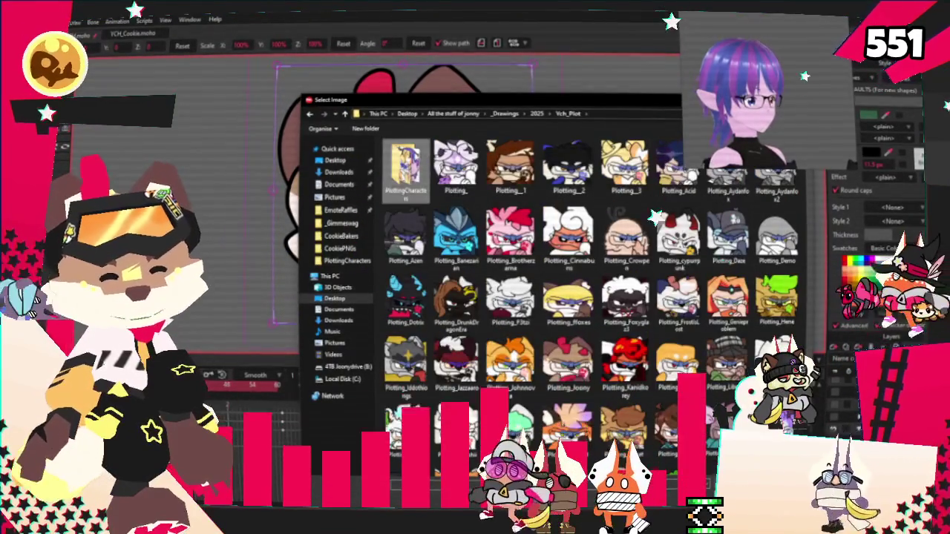
pyautogui.doubleClick(406, 167)
pyautogui.hotkey('alt', 'Left')
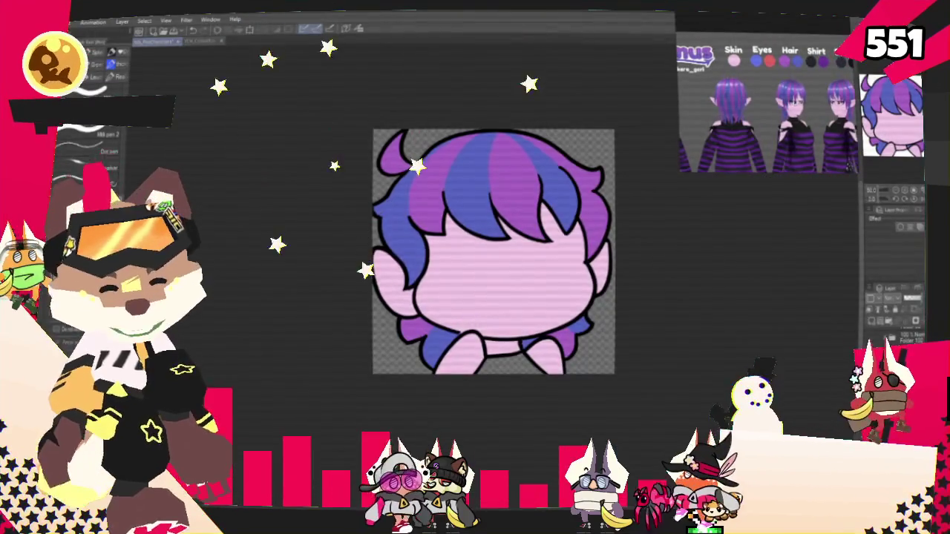
# Fill the shirt area below the chibi's chin with a dark colour.
pyautogui.scroll(2, 490, 356)
pyautogui.scroll(2, 489, 356)
pyautogui.scroll(2, 490, 357)
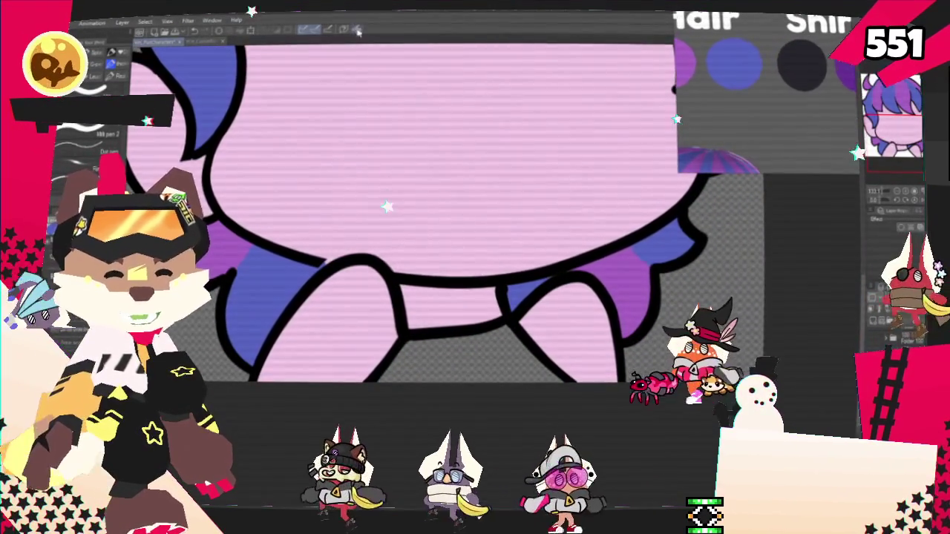
pyautogui.press('g')
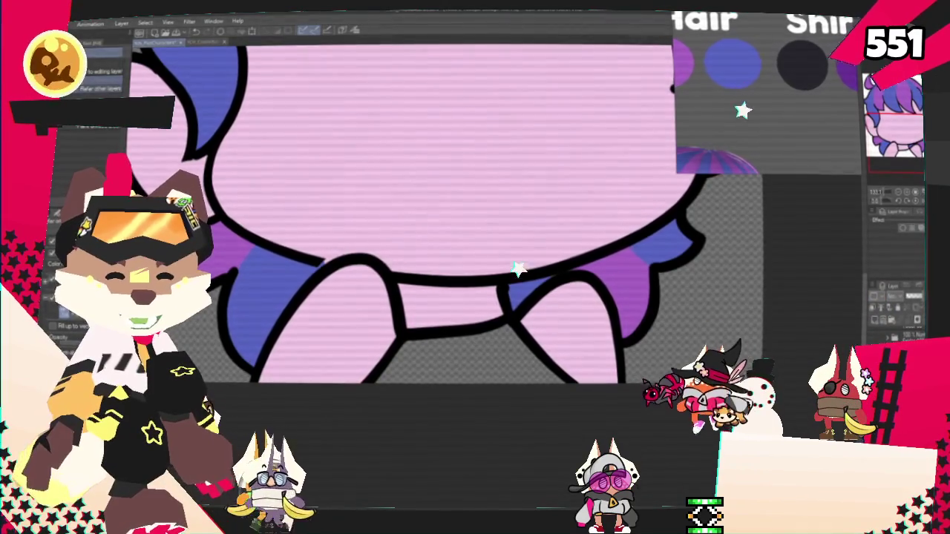
pyautogui.click(495, 337)
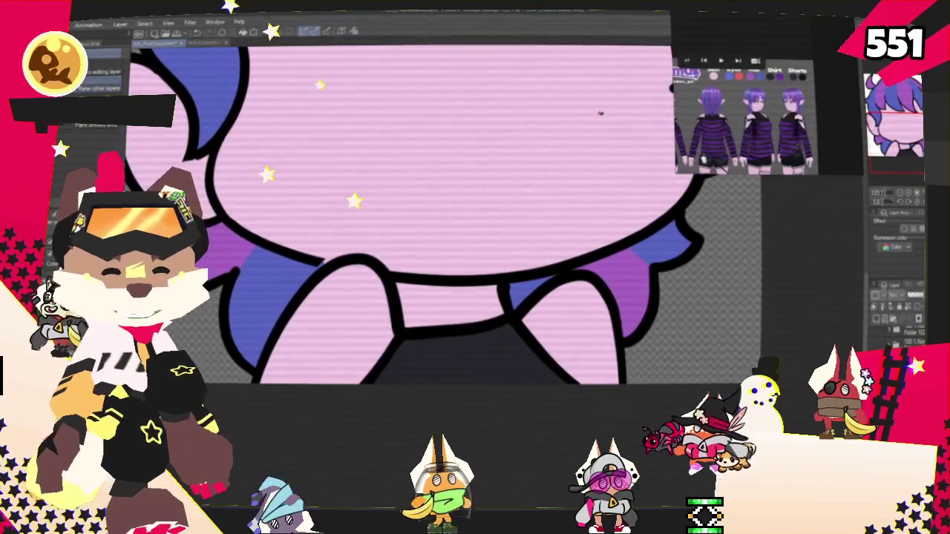
# Export the drawing again as a single-layer image and confirm the export settings.
pyautogui.scroll(-2, 357, 220)
pyautogui.scroll(-1, 356, 219)
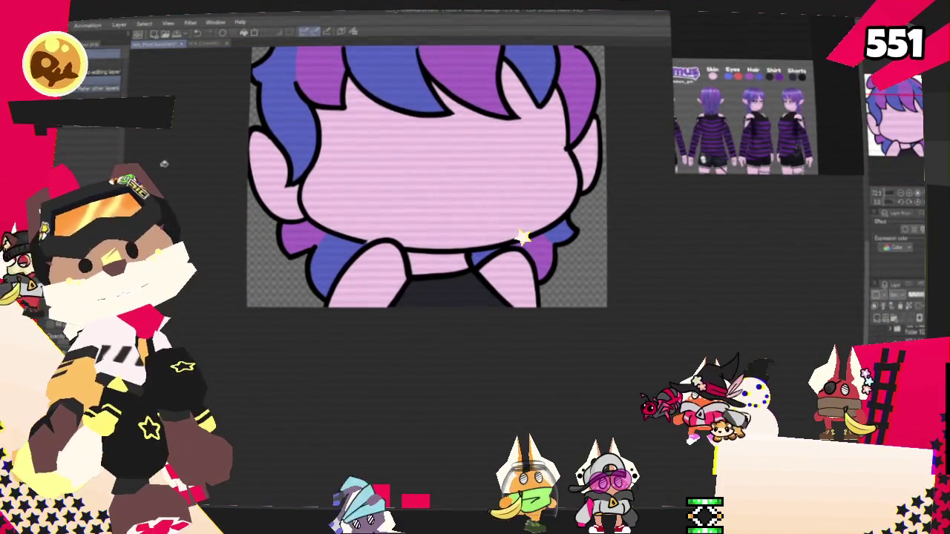
pyautogui.click(41, 26)
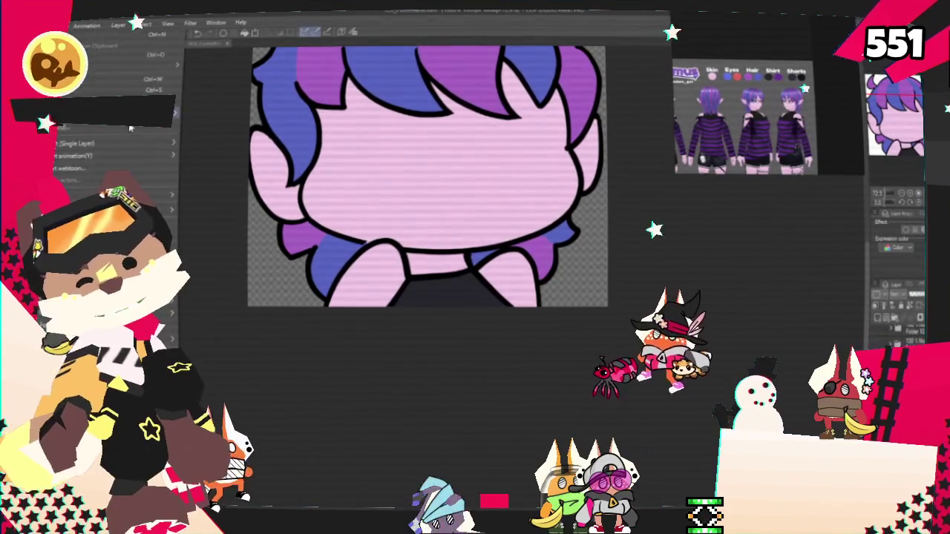
pyautogui.moveTo(111, 143)
pyautogui.click(227, 176)
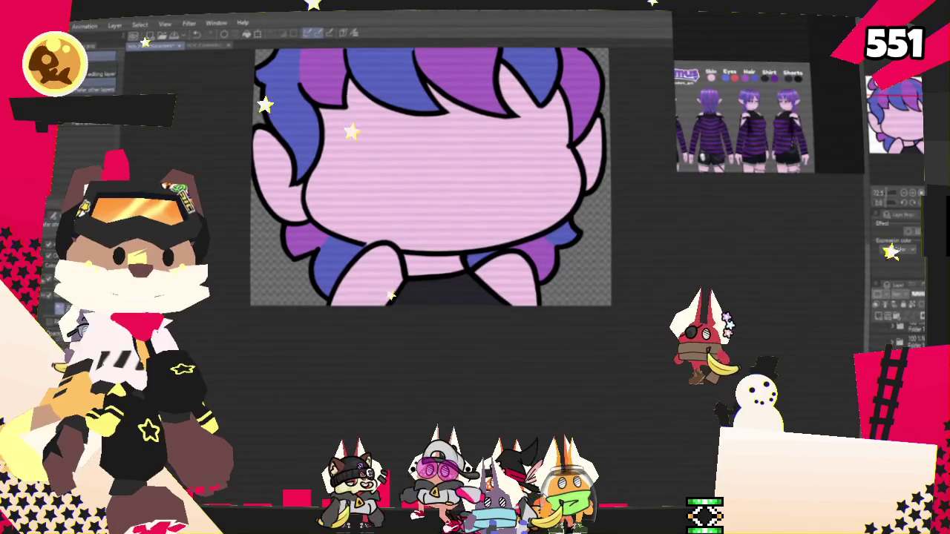
pyautogui.press('Return')
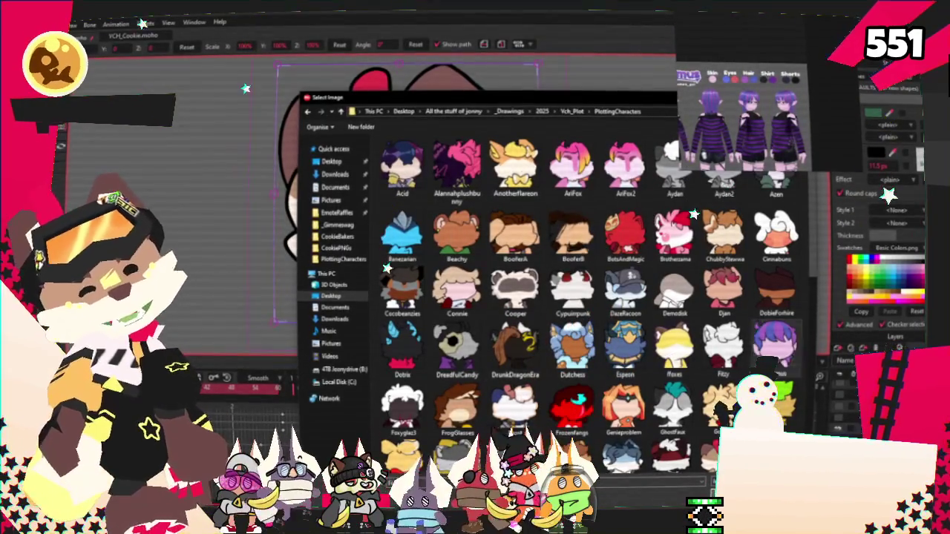
# Load the newly exported striped-hair head image into the character image layer.
pyautogui.click(618, 445)
pyautogui.click(685, 460)
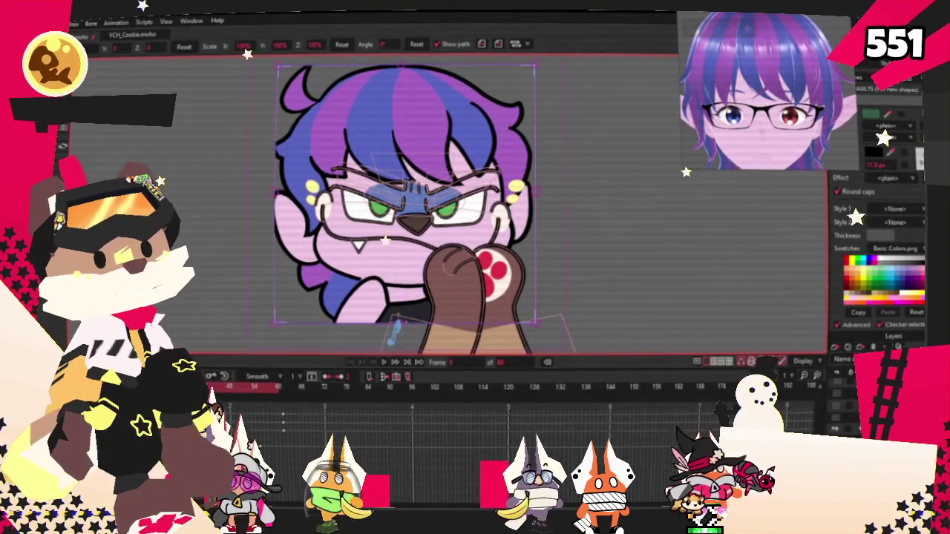
pyautogui.scroll(2, 677, 284)
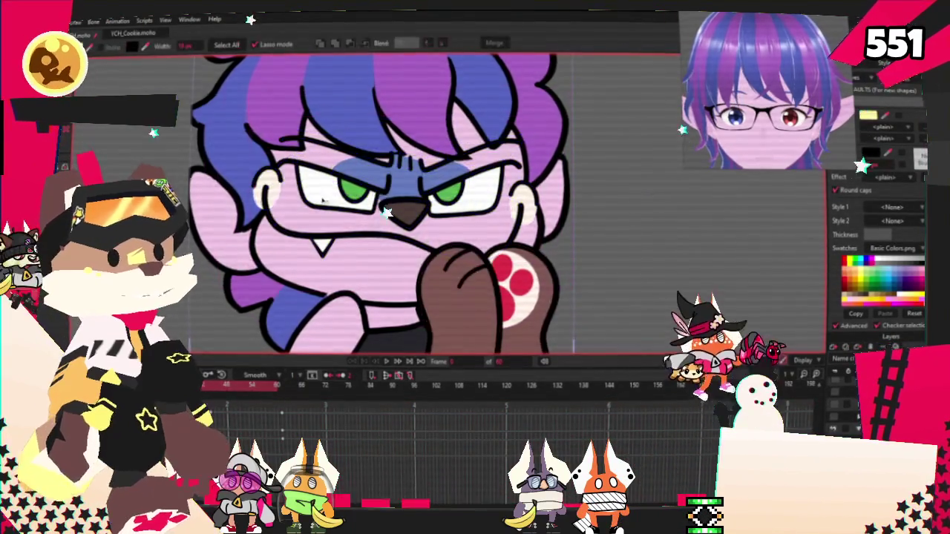
# Reshape the nose by pulling its tip up and right and moving its left end down.
pyautogui.scroll(3, 448, 207)
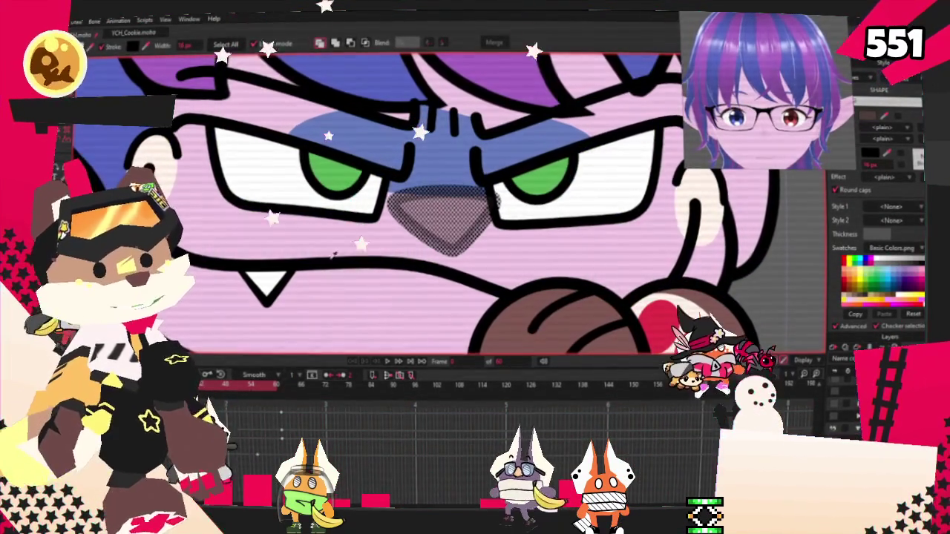
pyautogui.moveTo(378, 178); pyautogui.dragTo(505, 256)
pyautogui.press('t')
pyautogui.scroll(2, 445, 215)
pyautogui.scroll(2, 445, 216)
pyautogui.hotkey('ctrl', 'd')
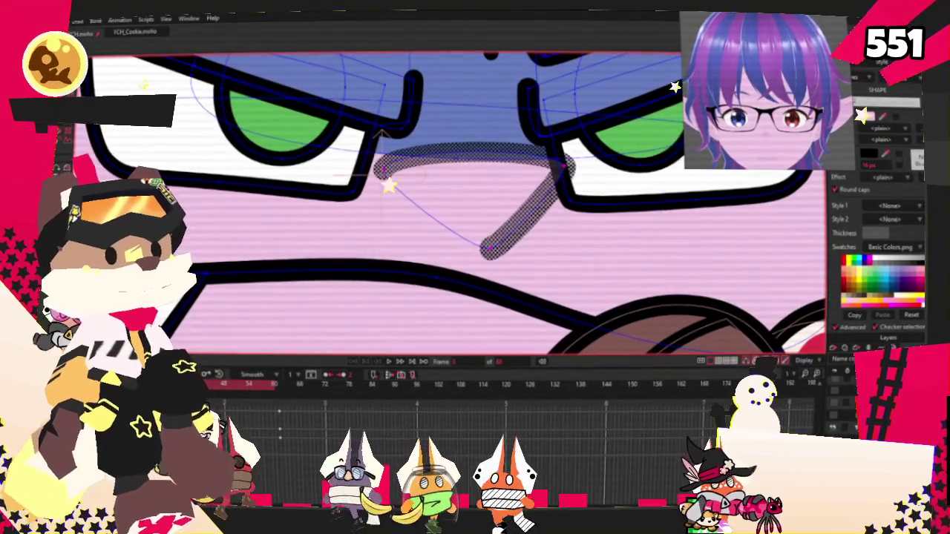
pyautogui.press('t')
pyautogui.click(496, 251)
pyautogui.moveTo(495, 251); pyautogui.dragTo(564, 227)
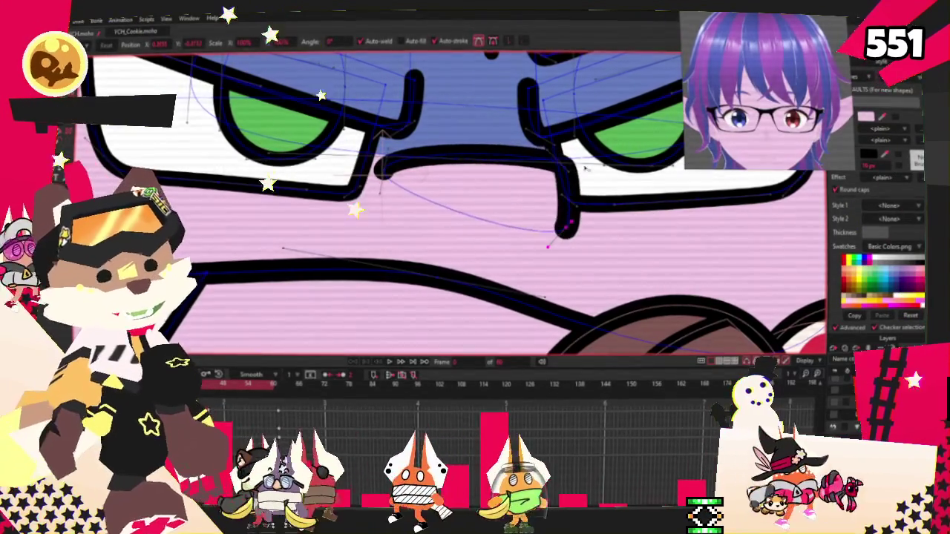
pyautogui.moveTo(383, 169); pyautogui.dragTo(407, 194)
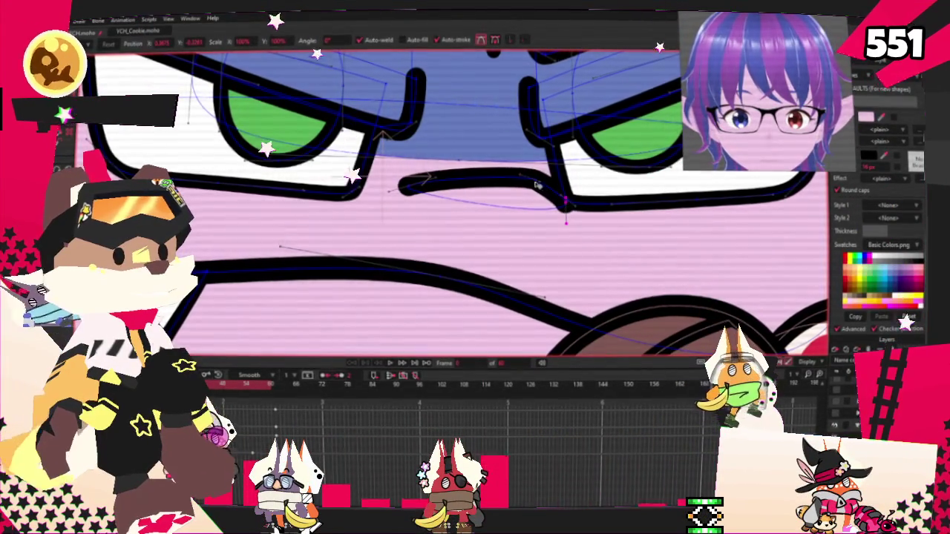
# Drag the mouth curve into a frown.
pyautogui.scroll(2, 565, 212)
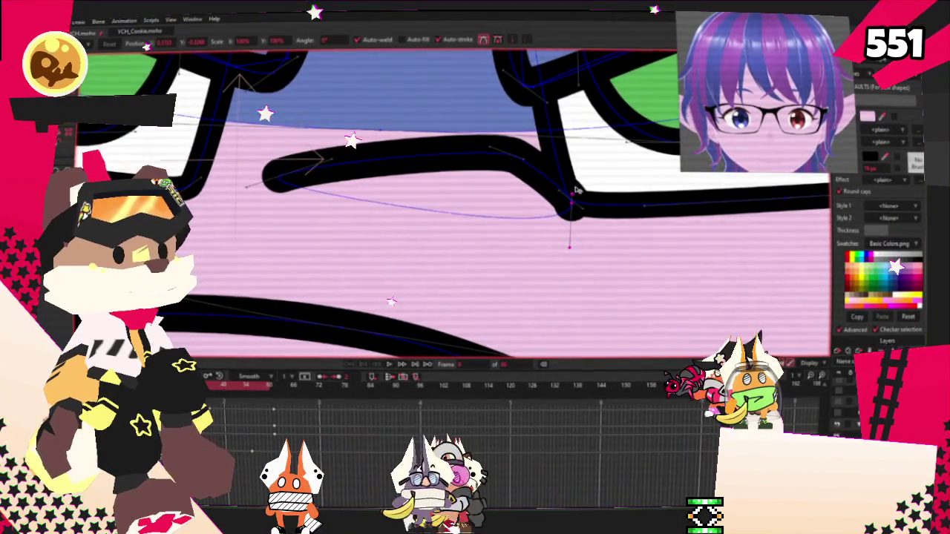
pyautogui.scroll(-3, 484, 176)
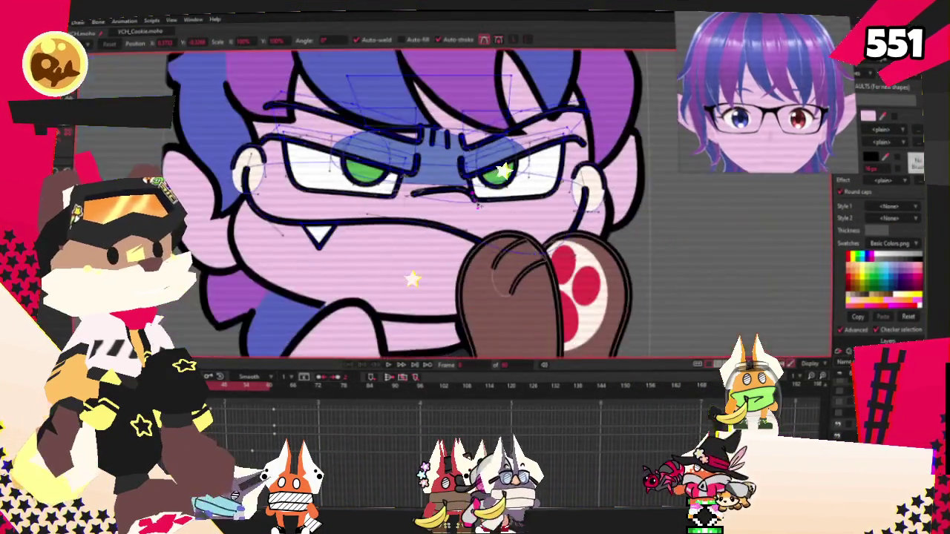
pyautogui.scroll(2, 359, 211)
pyautogui.scroll(1, 359, 211)
pyautogui.moveTo(359, 211); pyautogui.dragTo(446, 210)
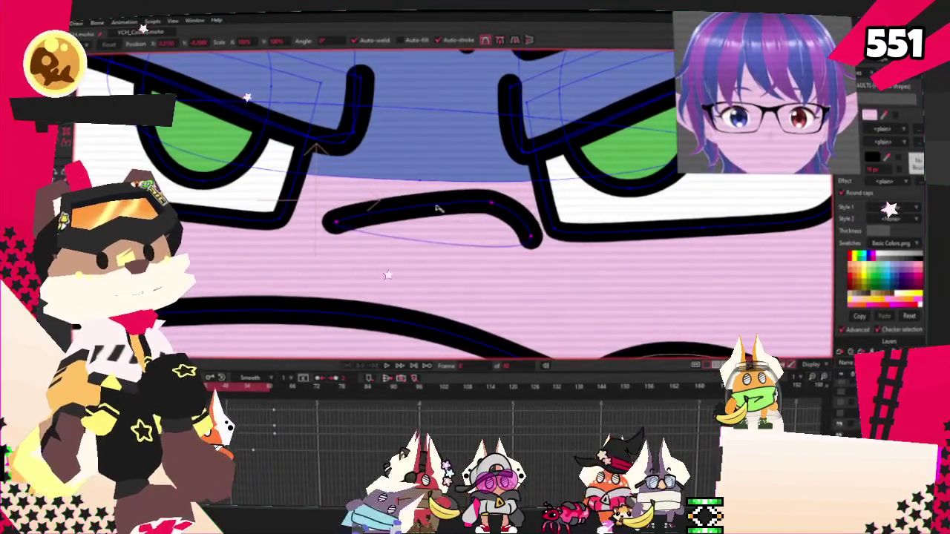
pyautogui.scroll(-3, 446, 210)
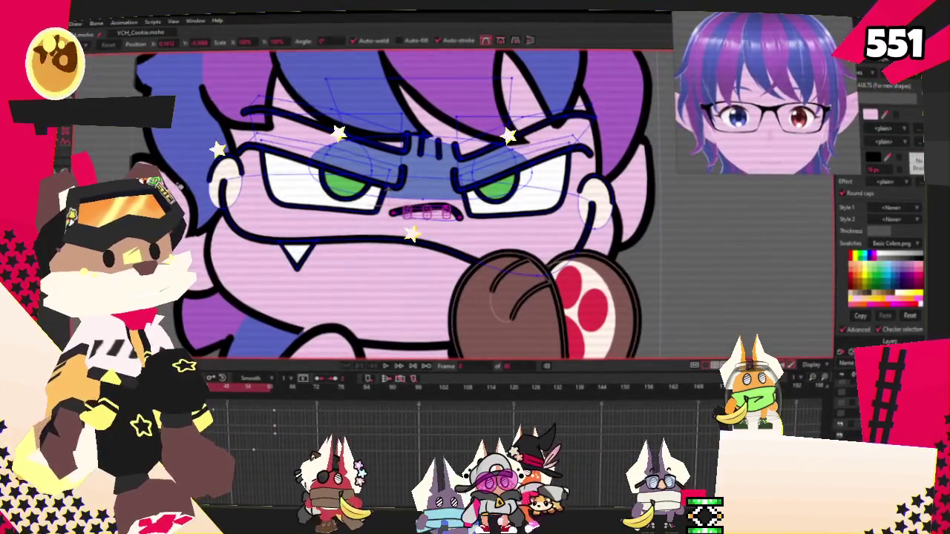
# Select the whole mouth curve with Transform Points and step the animation forward one frame.
pyautogui.press('g')
pyautogui.scroll(2, 232, 193)
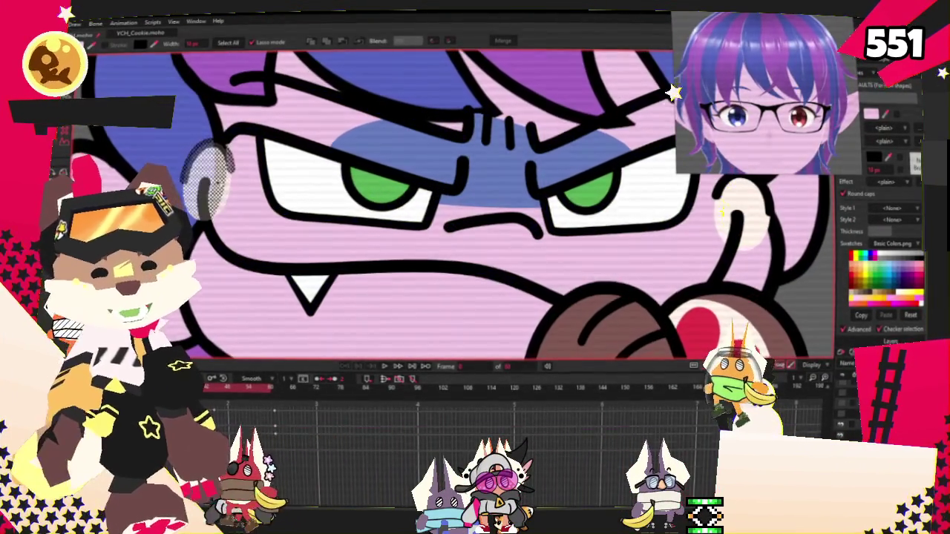
pyautogui.scroll(-2, 217, 182)
pyautogui.scroll(2, 441, 197)
pyautogui.scroll(-2, 386, 202)
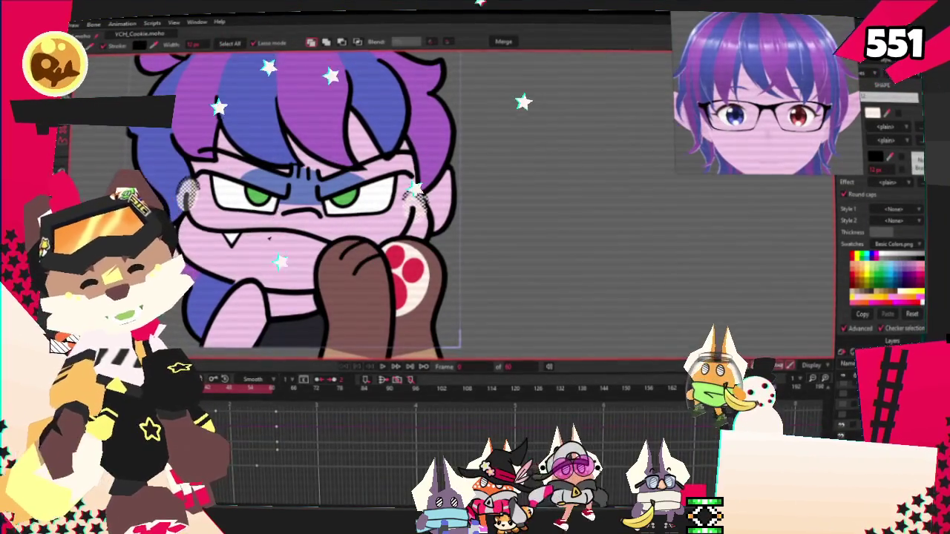
pyautogui.scroll(3, 271, 213)
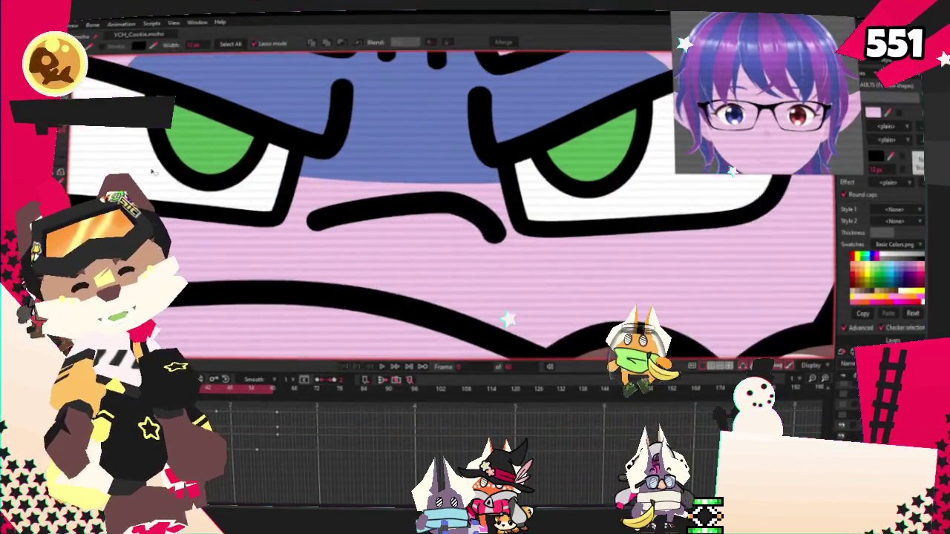
pyautogui.scroll(2, 381, 242)
pyautogui.press('t')
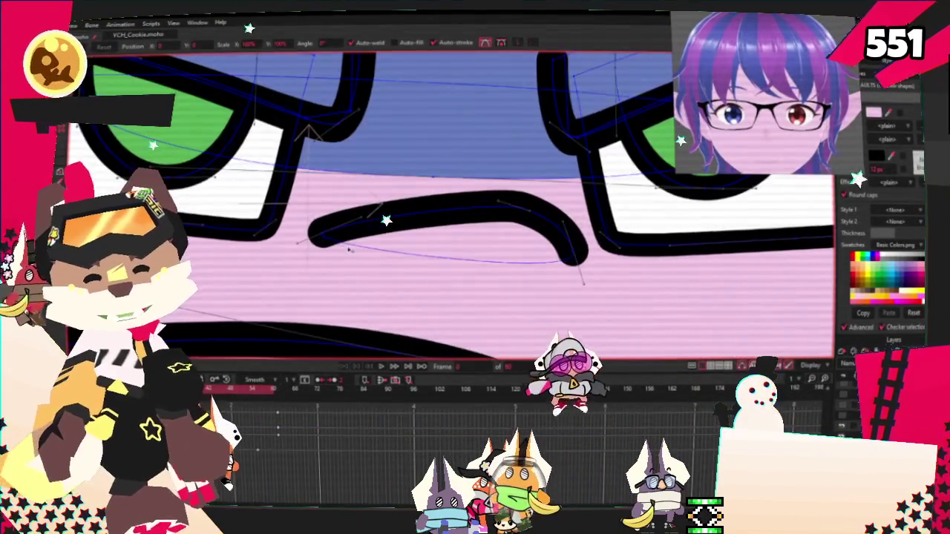
pyautogui.doubleClick(441, 223)
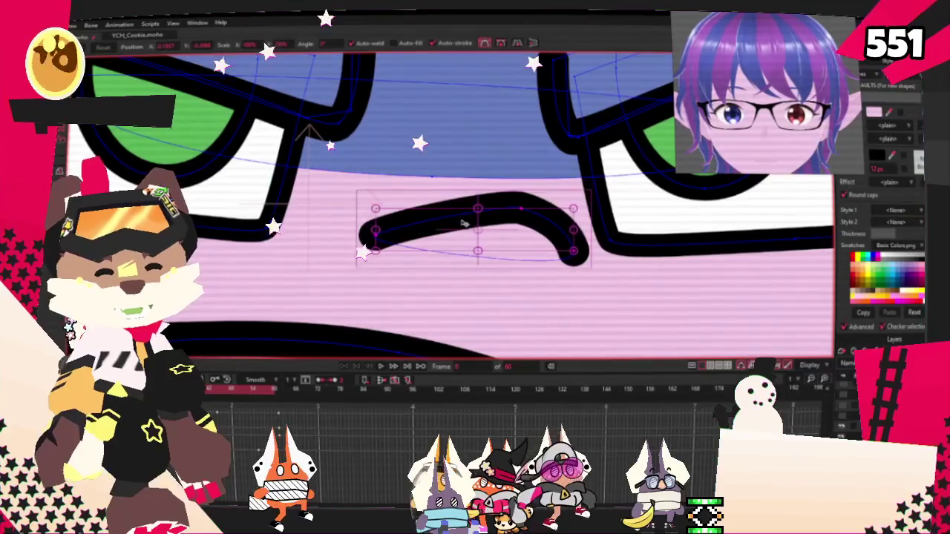
pyautogui.scroll(-3, 402, 198)
pyautogui.scroll(-3, 402, 199)
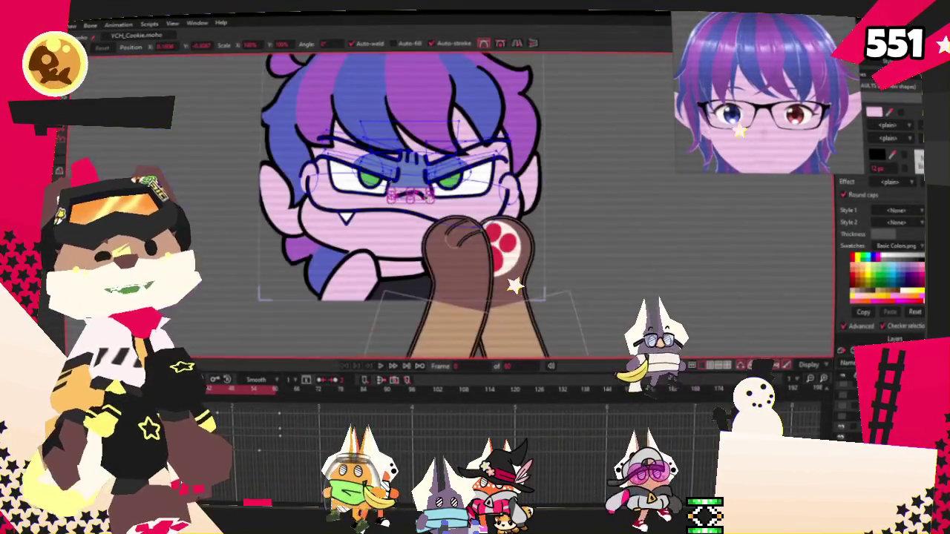
pyautogui.scroll(3, 415, 197)
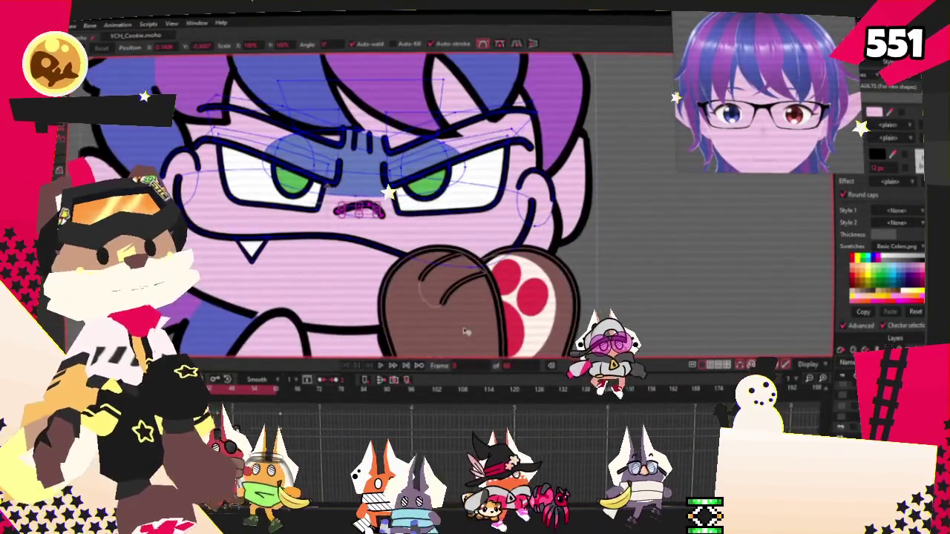
pyautogui.click(380, 365)
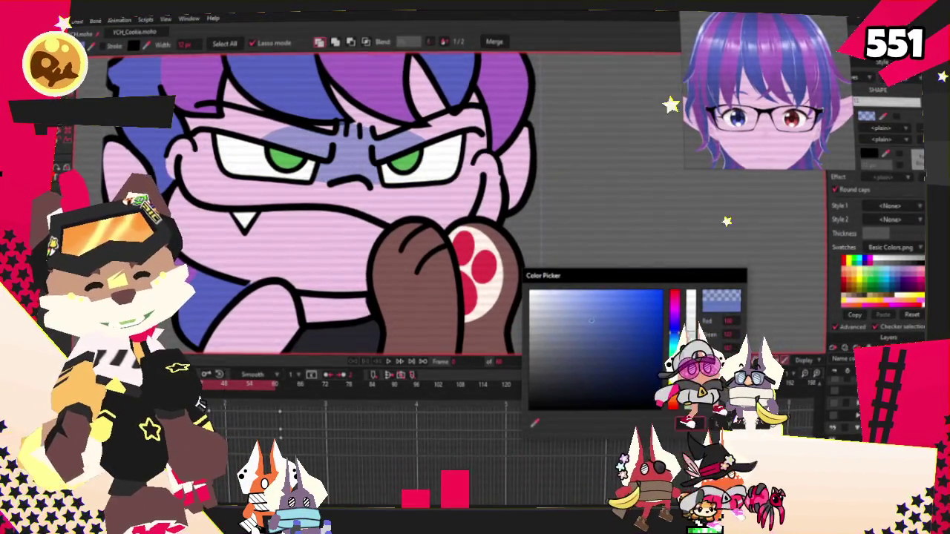
# Confirm the purple-blue colour, then select the right eye's iris and fill it red.
pyautogui.click(690, 426)
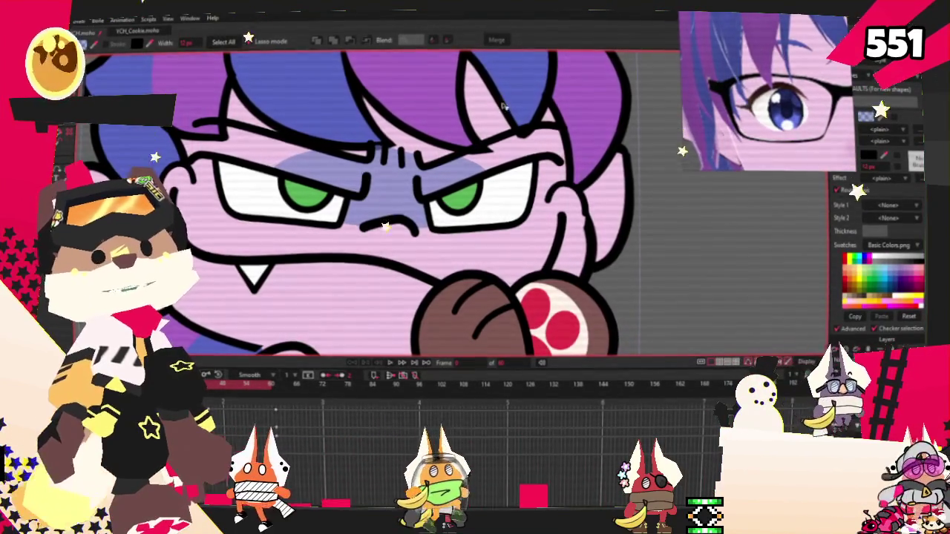
pyautogui.scroll(2, 479, 66)
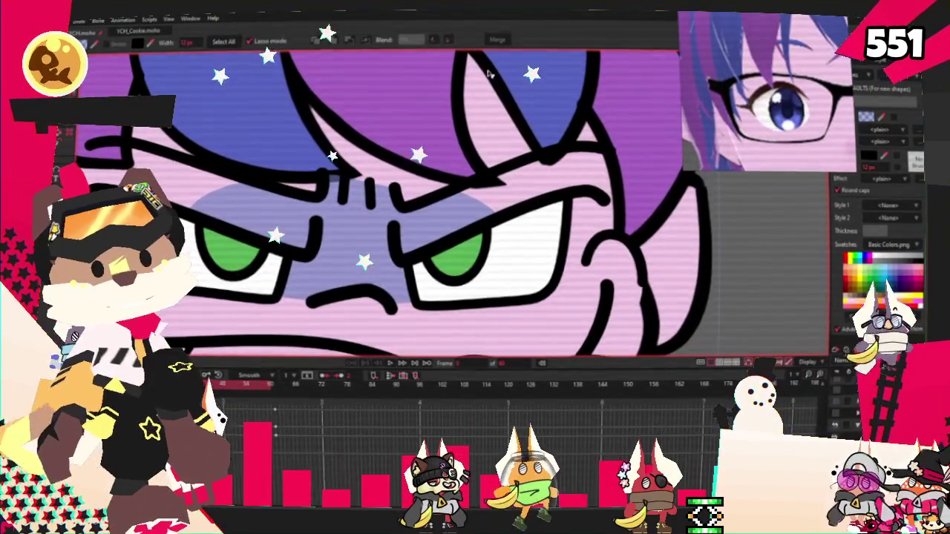
pyautogui.scroll(-1, 382, 37)
pyautogui.click(461, 232)
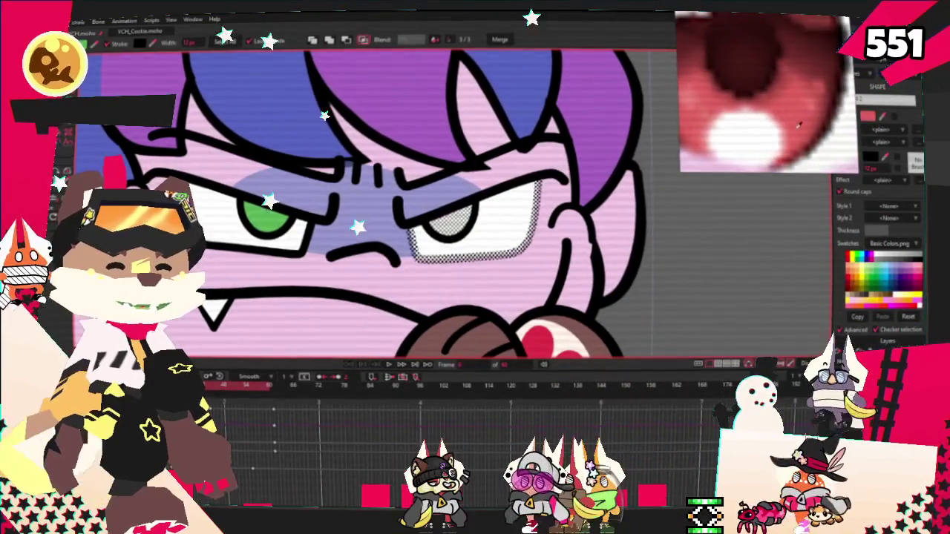
pyautogui.click(513, 209)
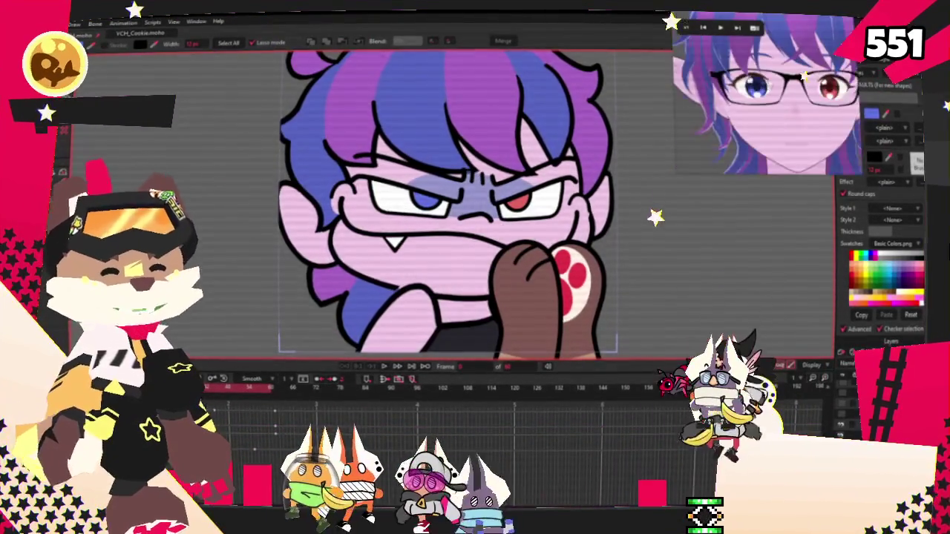
# Select the raised arm's points and pick the dark sleeve's fill shape.
pyautogui.scroll(-5, 507, 304)
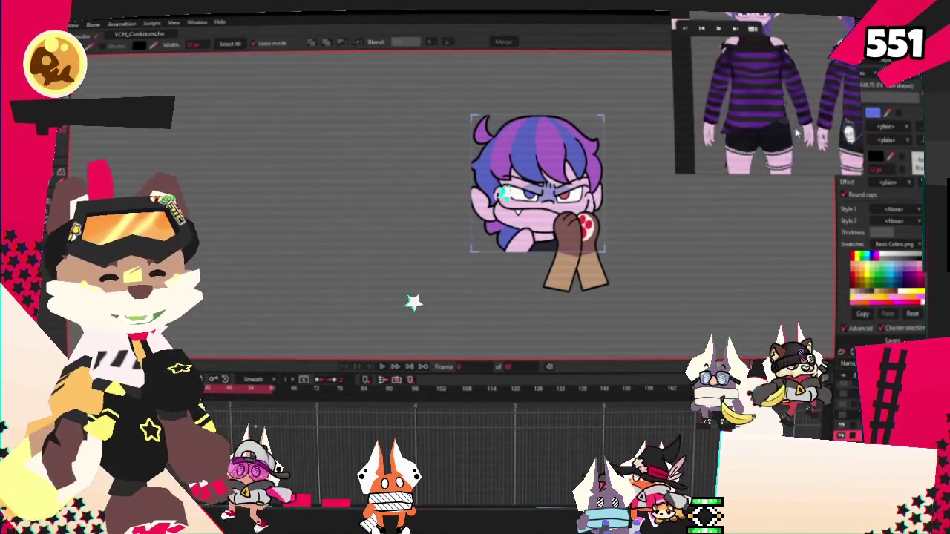
pyautogui.scroll(5, 523, 242)
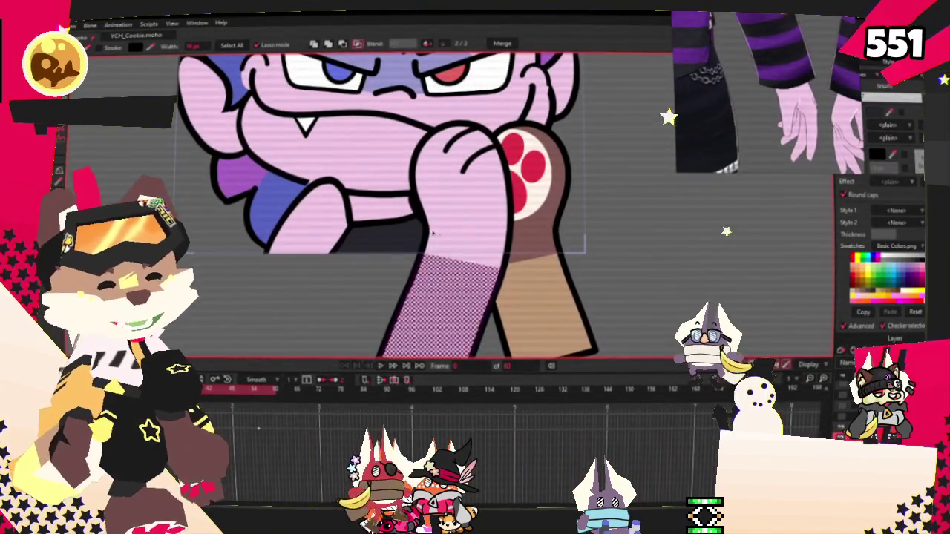
pyautogui.click(387, 218)
pyautogui.press('t')
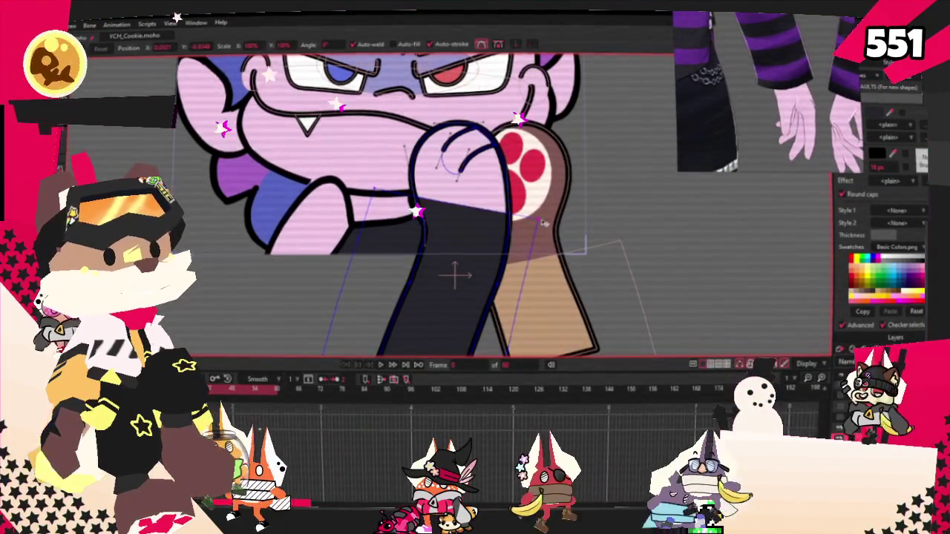
pyautogui.press('g')
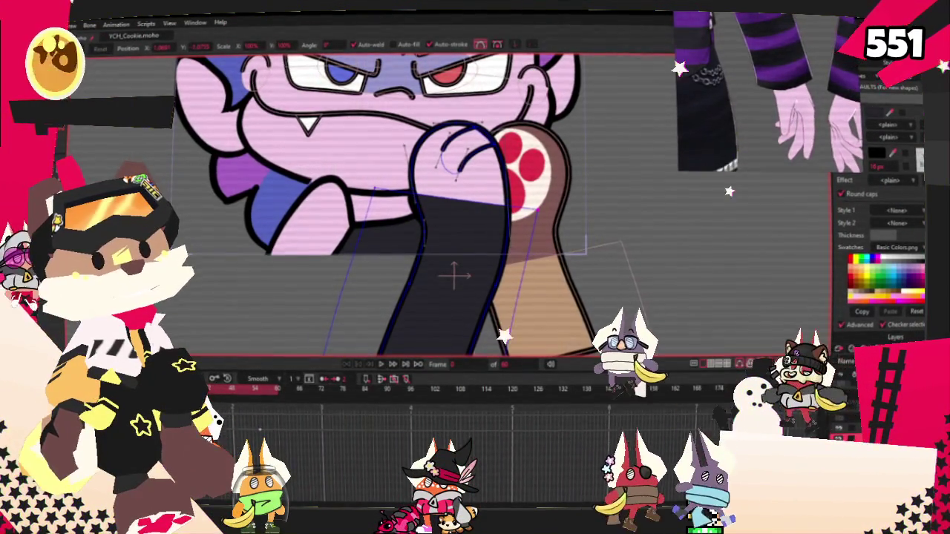
pyautogui.click(467, 230)
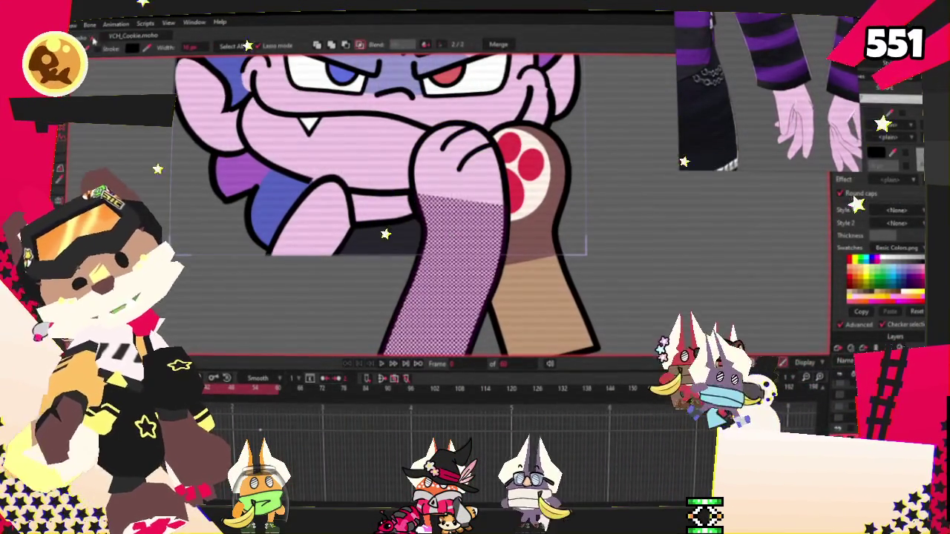
pyautogui.click(253, 270)
# Select all the arm's points and pull the purple sleeve's lower points upward.
pyautogui.scroll(-2, 297, 237)
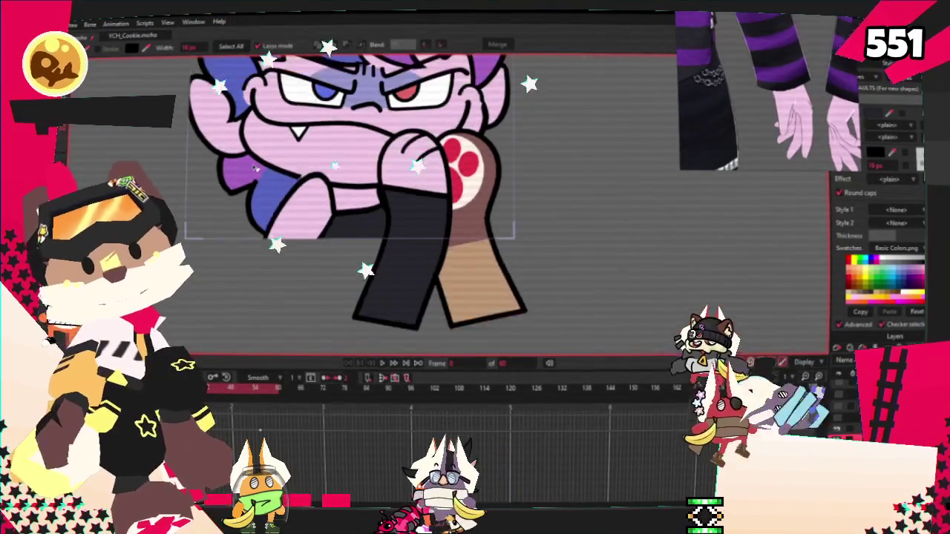
pyautogui.scroll(3, 522, 247)
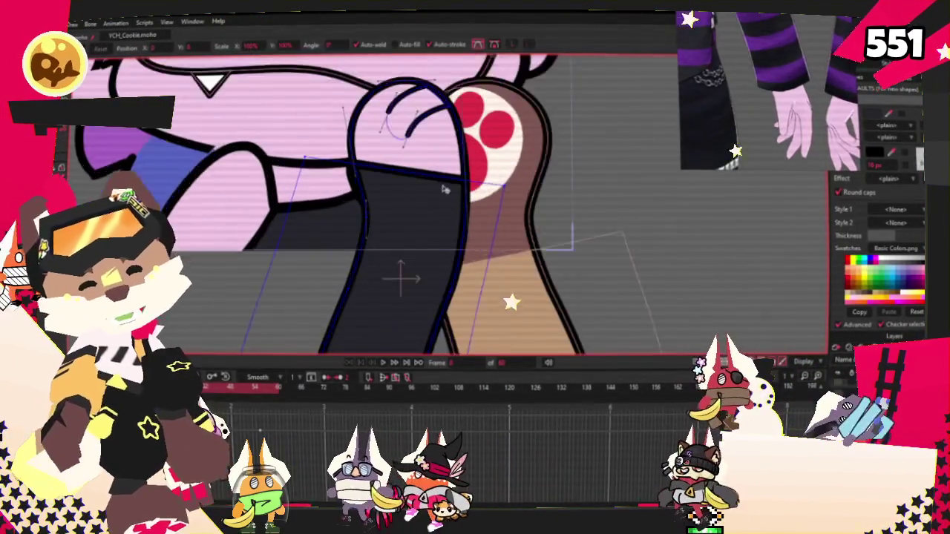
pyautogui.press('t')
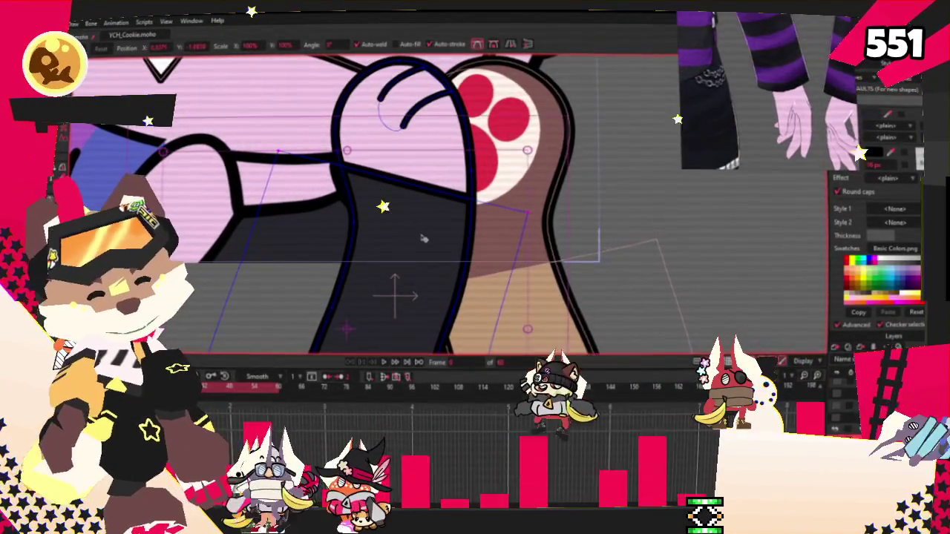
pyautogui.hotkey('ctrl', 'a')
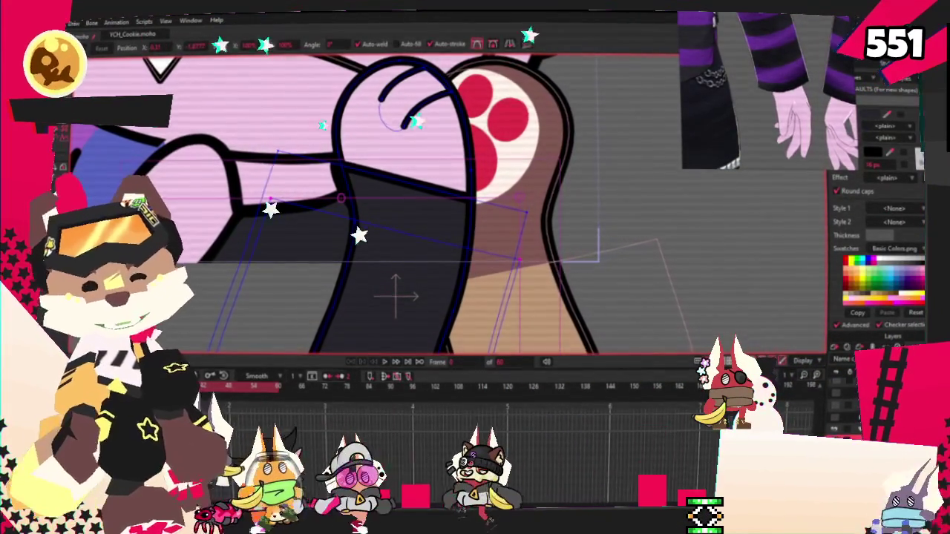
pyautogui.press('e')
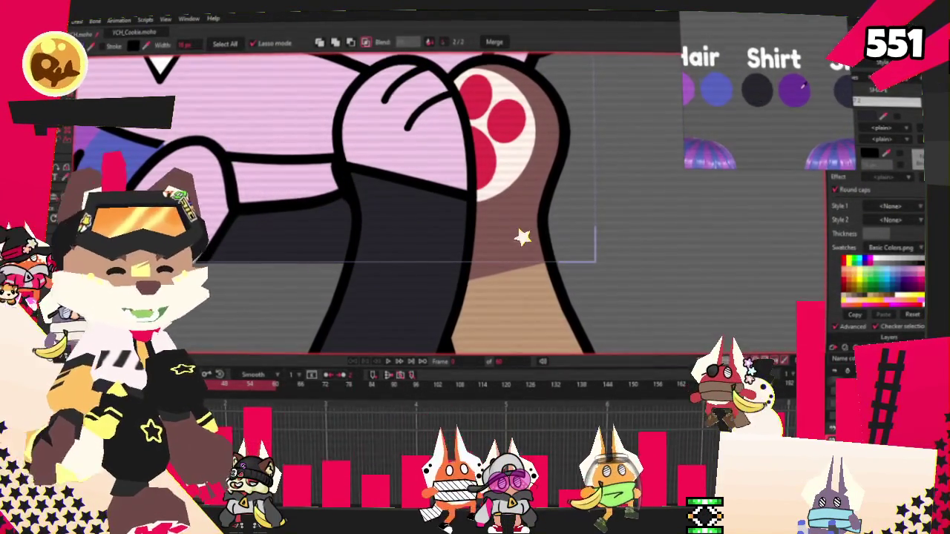
pyautogui.scroll(-1, 392, 284)
pyautogui.scroll(-1, 428, 270)
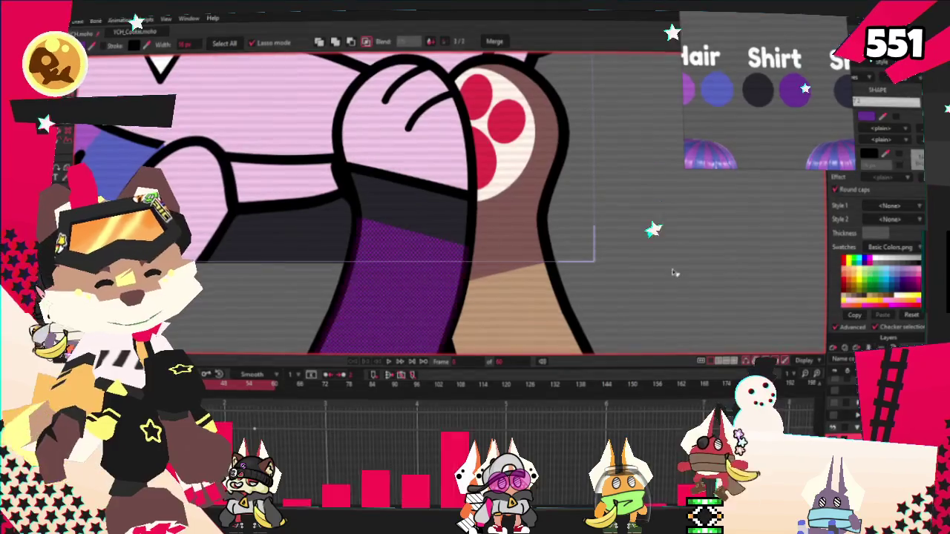
pyautogui.scroll(-2, 428, 269)
pyautogui.scroll(-2, 428, 269)
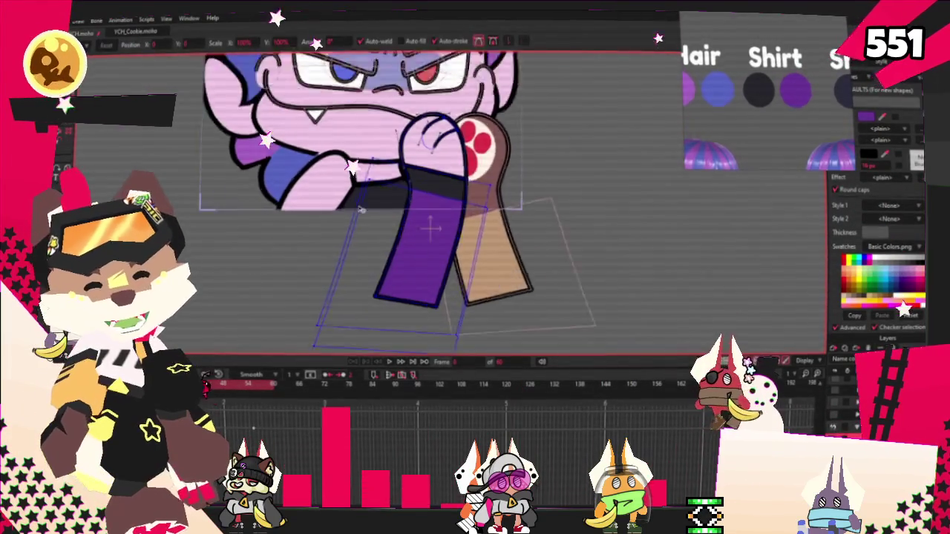
pyautogui.scroll(2, 276, 303)
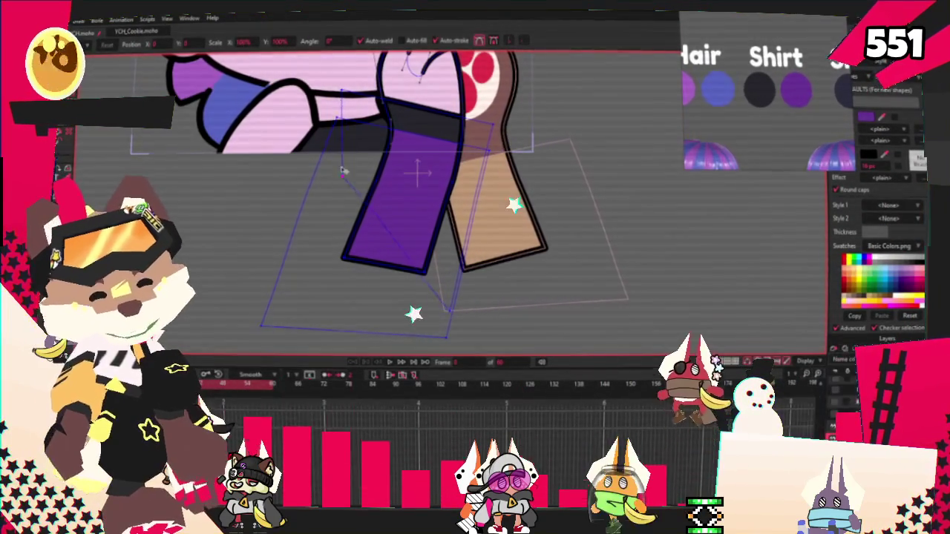
pyautogui.moveTo(352, 153); pyautogui.dragTo(368, 136)
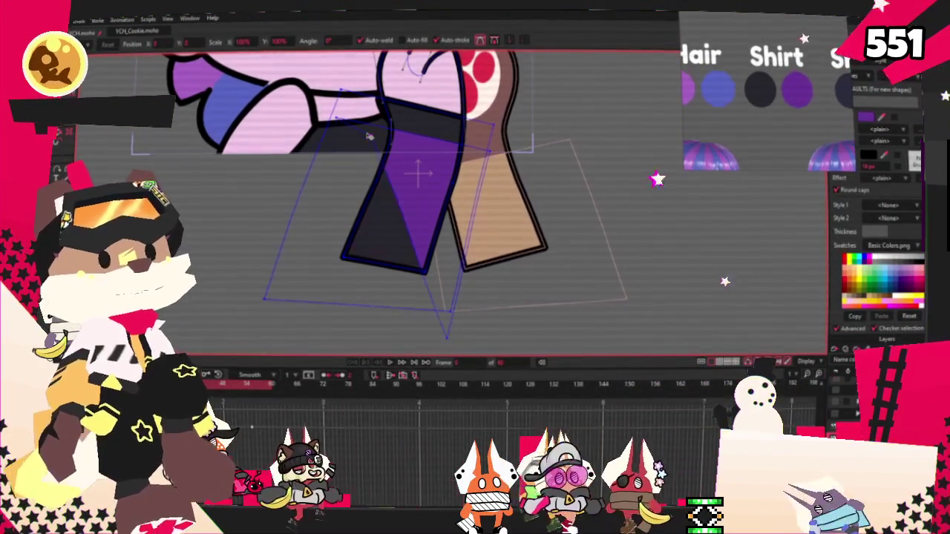
pyautogui.scroll(2, 387, 146)
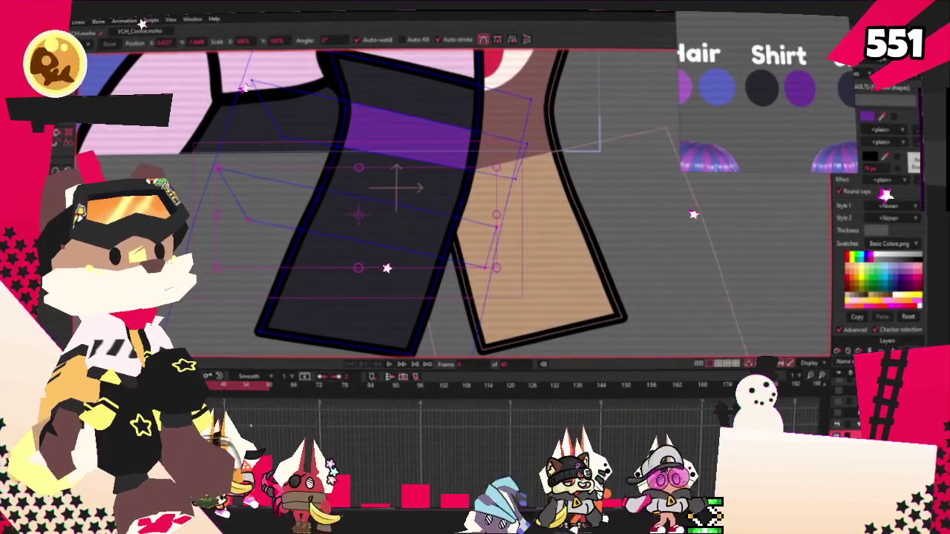
pyautogui.press('p')
pyautogui.click(396, 221)
pyautogui.click(410, 215)
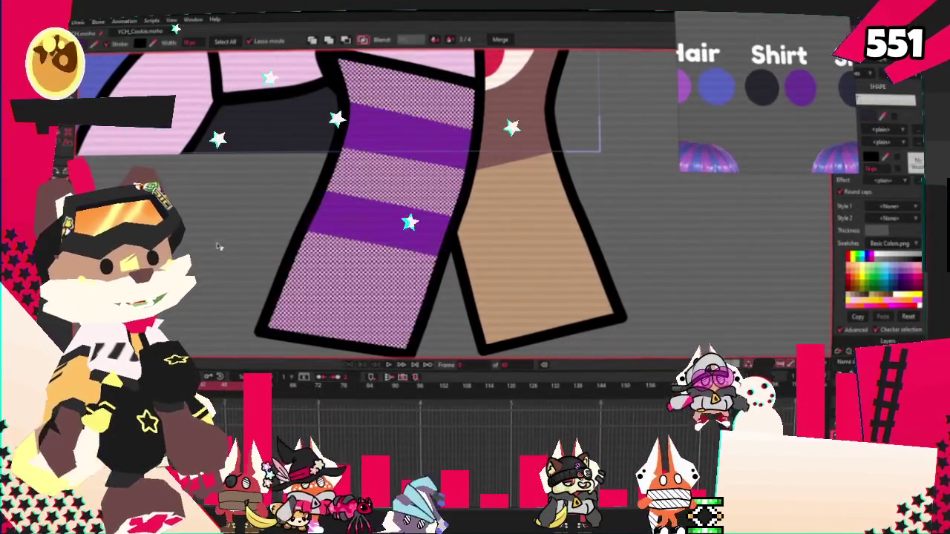
pyautogui.press('t')
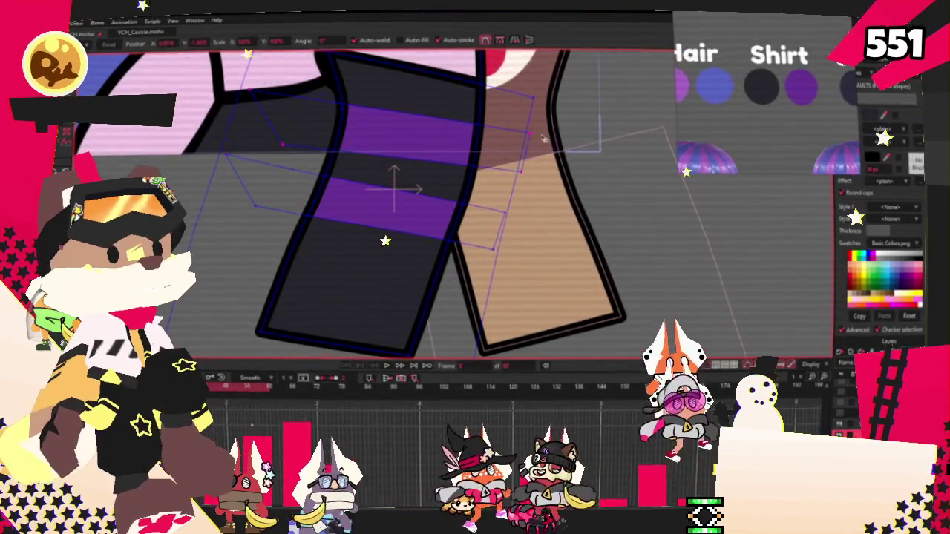
pyautogui.scroll(-3, 420, 142)
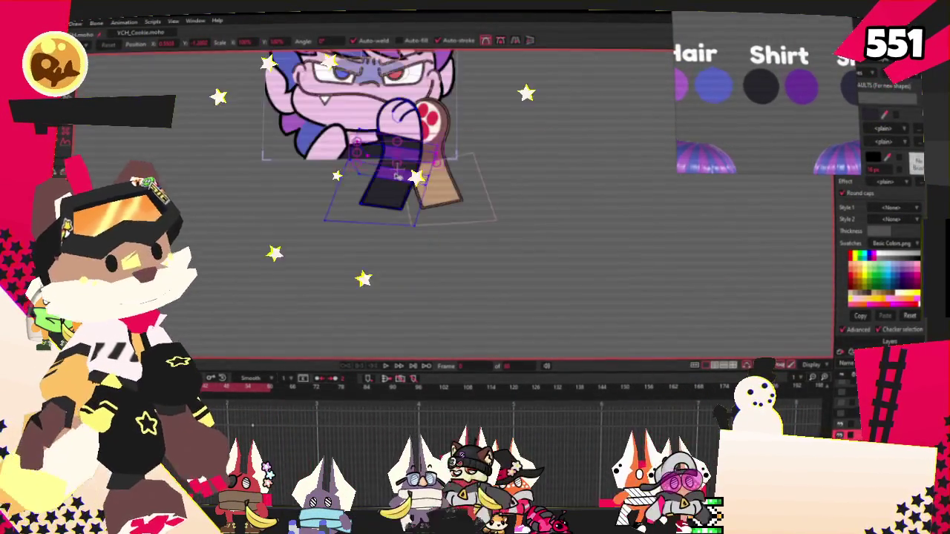
pyautogui.scroll(3, 420, 177)
pyautogui.scroll(-2, 334, 185)
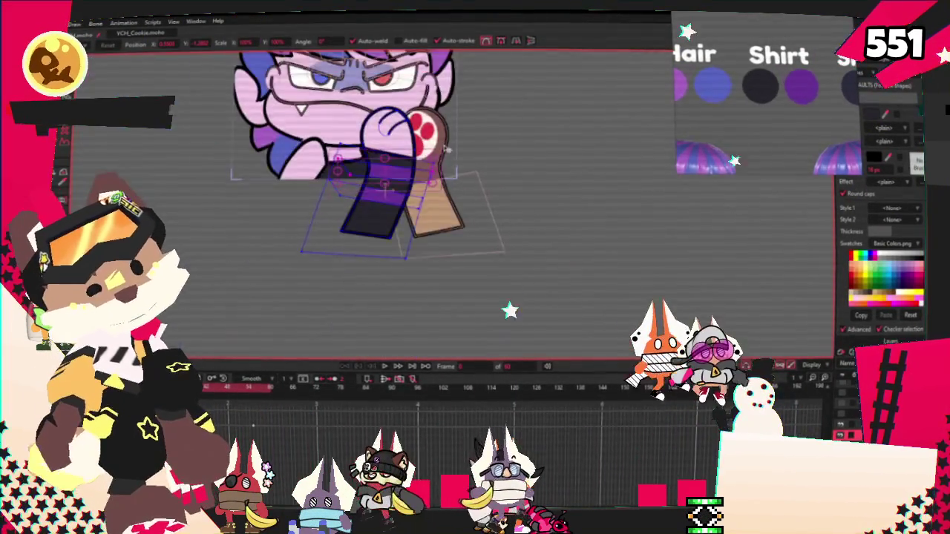
pyautogui.scroll(3, 227, 200)
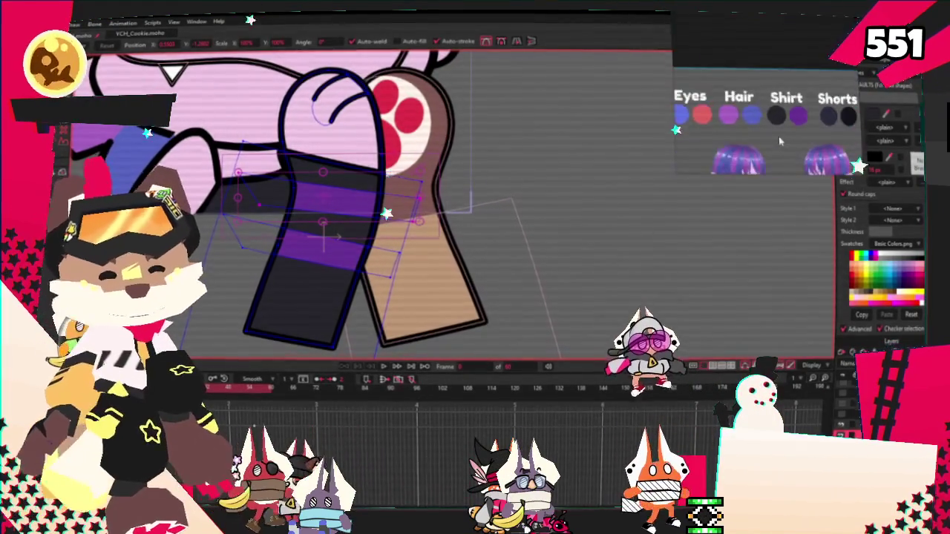
pyautogui.scroll(-3, 502, 242)
pyautogui.scroll(3, 501, 243)
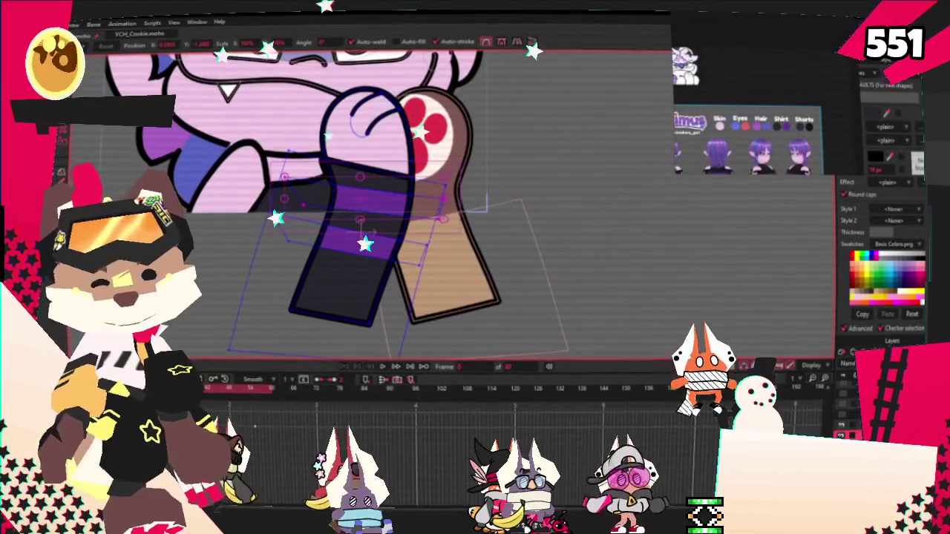
pyautogui.press('g')
pyautogui.scroll(2, 407, 207)
pyautogui.scroll(2, 407, 207)
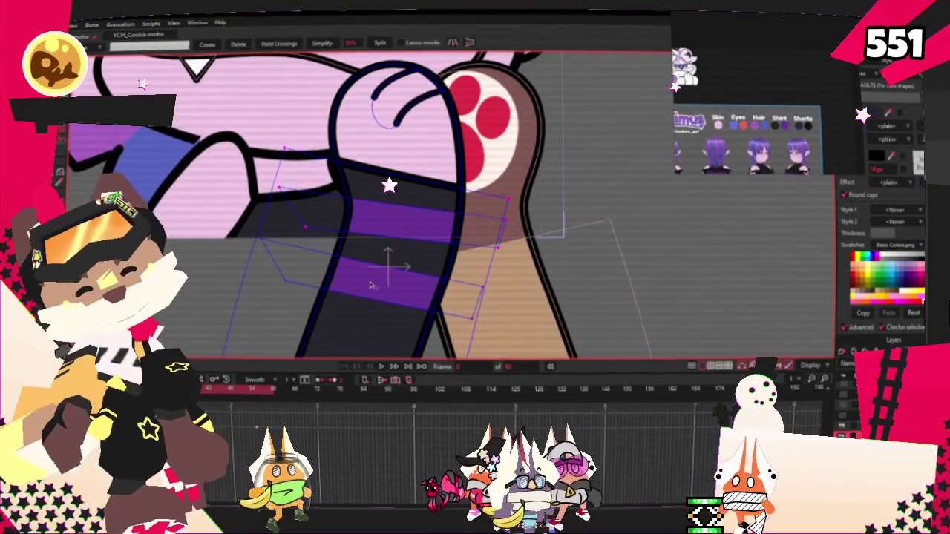
pyautogui.scroll(-2, 387, 266)
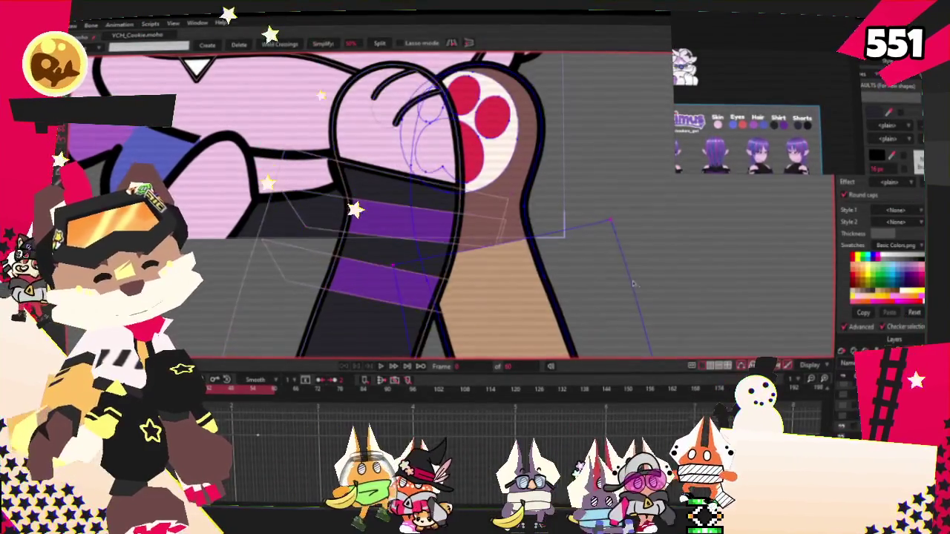
pyautogui.scroll(-2, 460, 267)
pyautogui.press('t')
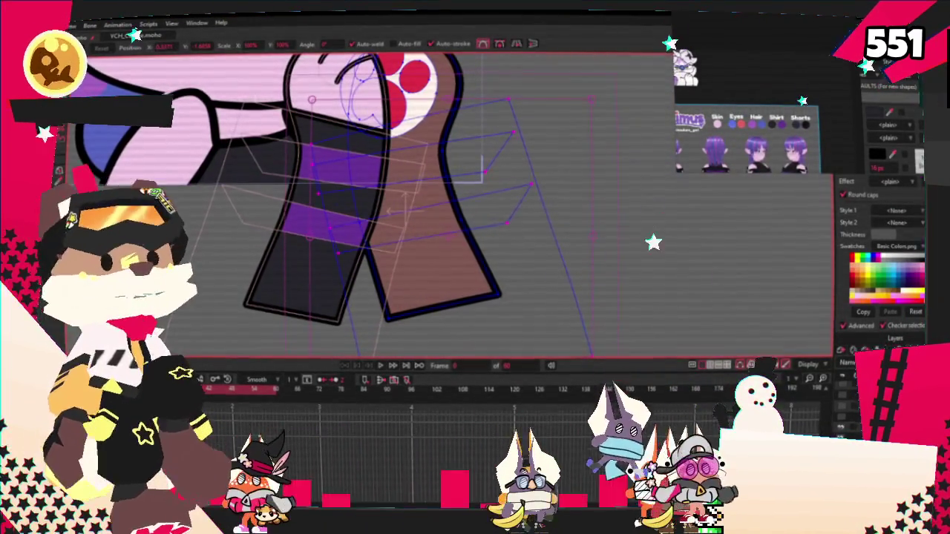
pyautogui.press('q')
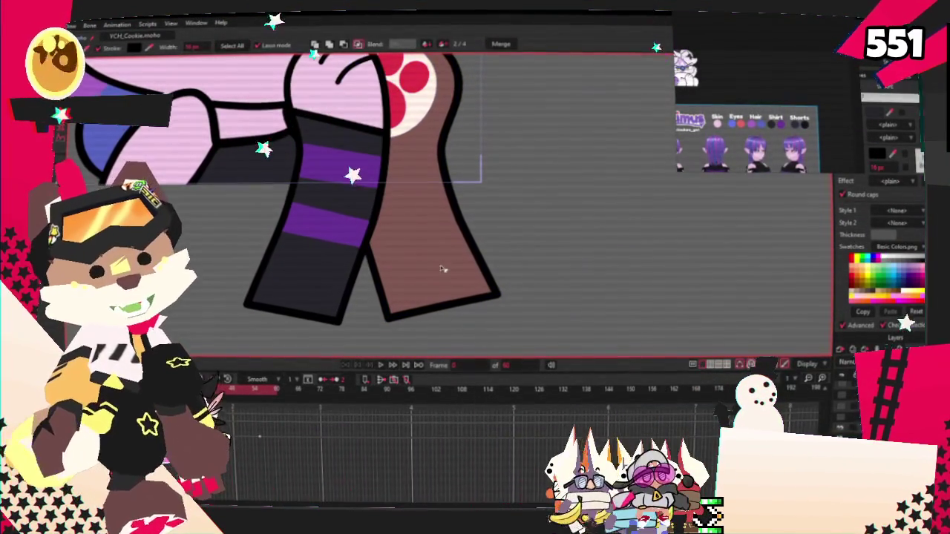
# Fill the second arm with a new dark sleeve shape.
pyautogui.click(471, 249)
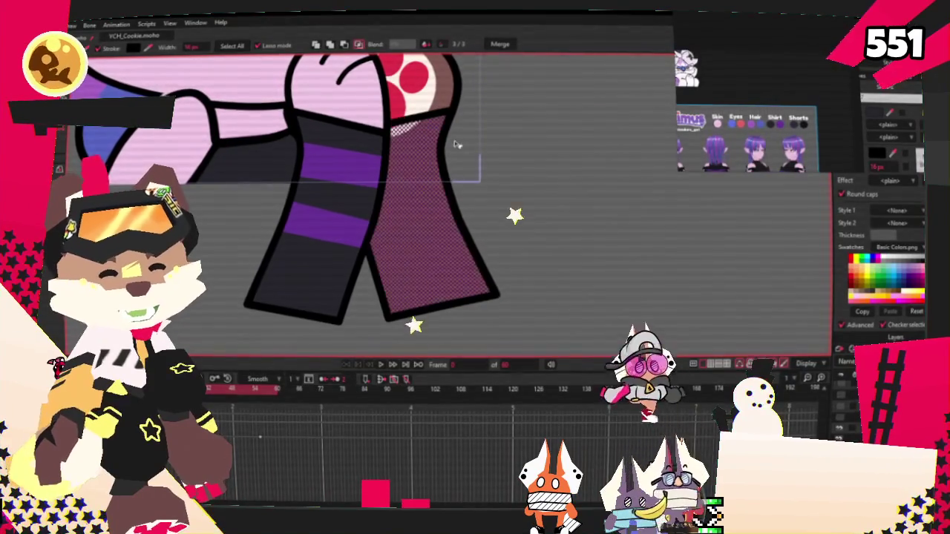
pyautogui.press('space')
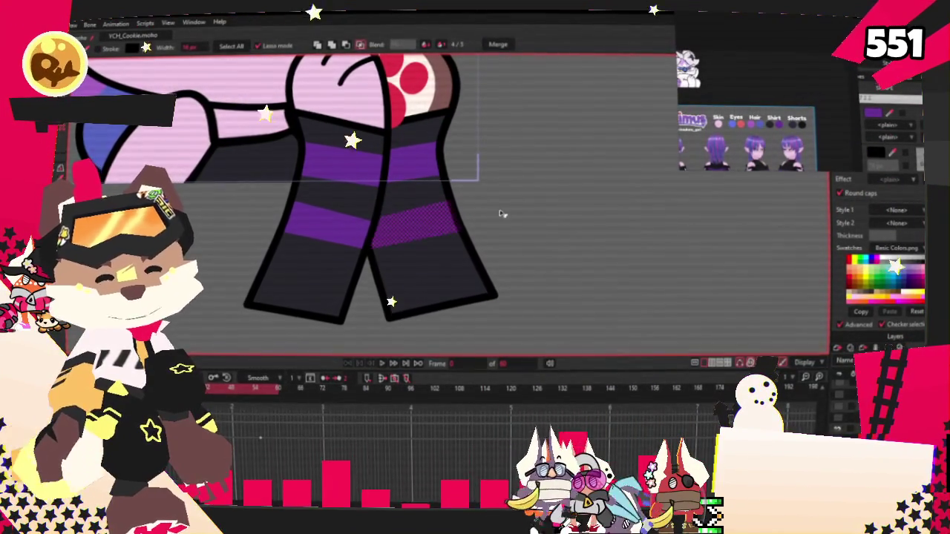
pyautogui.scroll(2, 561, 222)
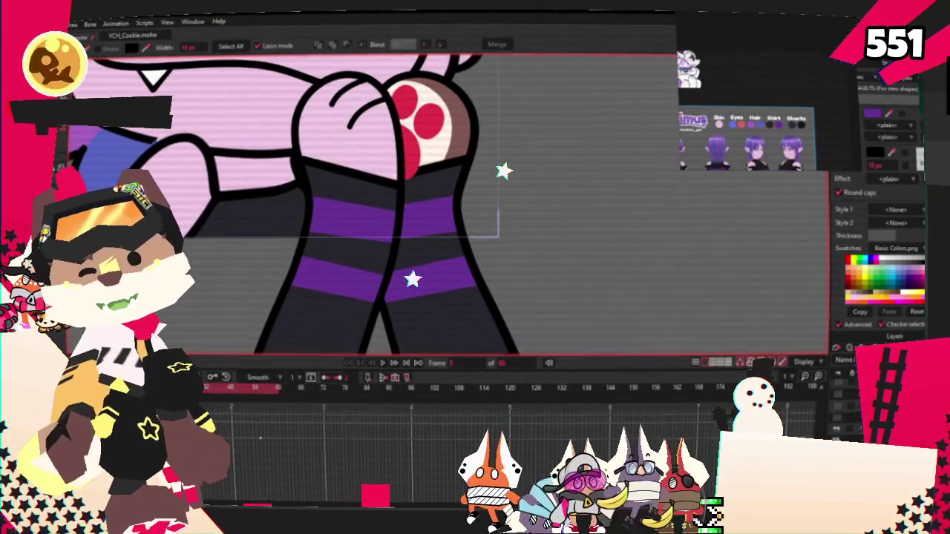
pyautogui.scroll(-3, 371, 192)
pyautogui.scroll(3, 371, 193)
pyautogui.scroll(1, 356, 185)
pyautogui.scroll(1, 403, 172)
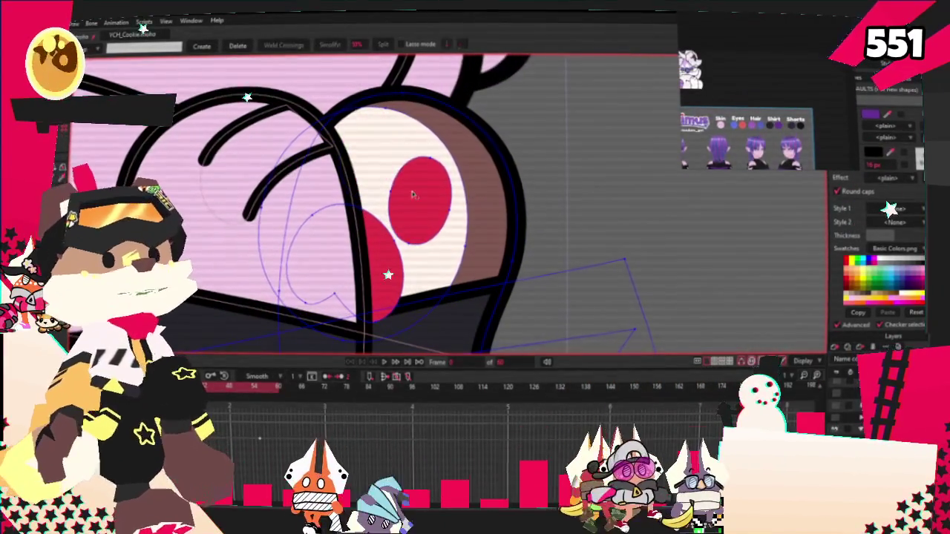
# Delete the paw's red pads and white highlight, and give the paw a pale pink fill.
pyautogui.press('Delete')
pyautogui.press('Delete')
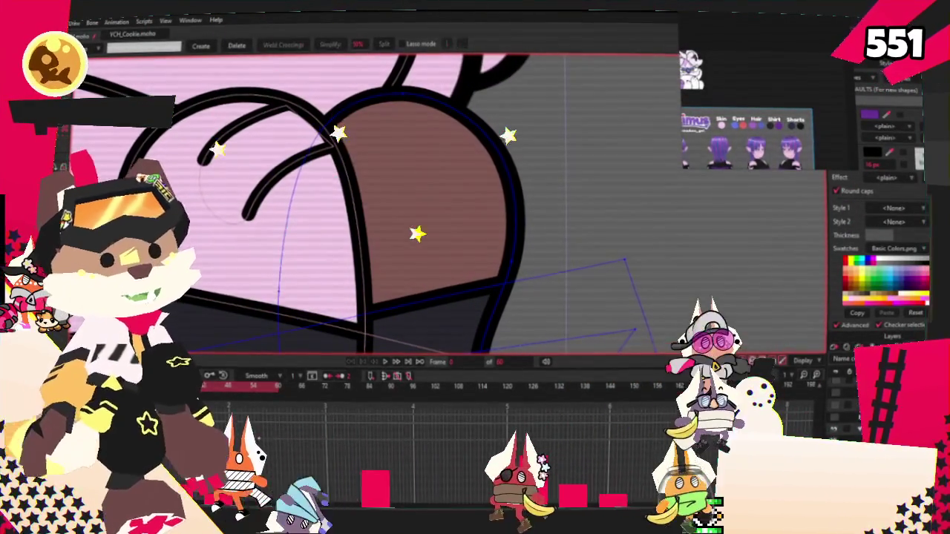
pyautogui.press('w')
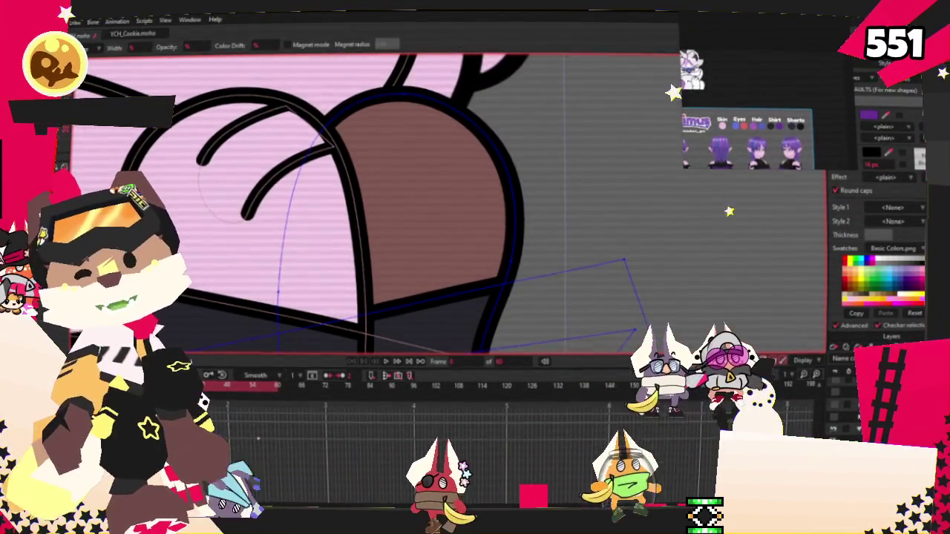
pyautogui.press('q')
pyautogui.scroll(-3, 423, 240)
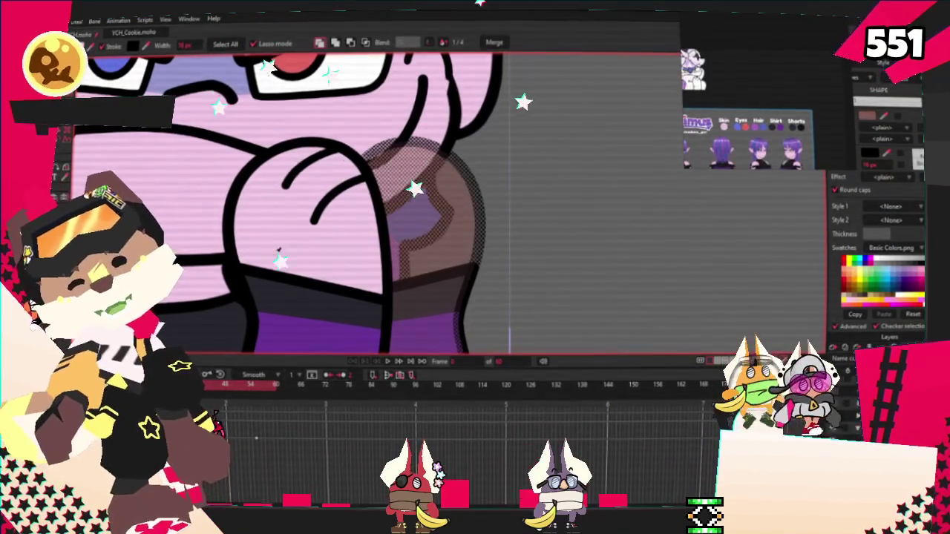
pyautogui.click(278, 253)
# Paste a copy of the fist's finger curve and move it onto the pink paw.
pyautogui.click(503, 226)
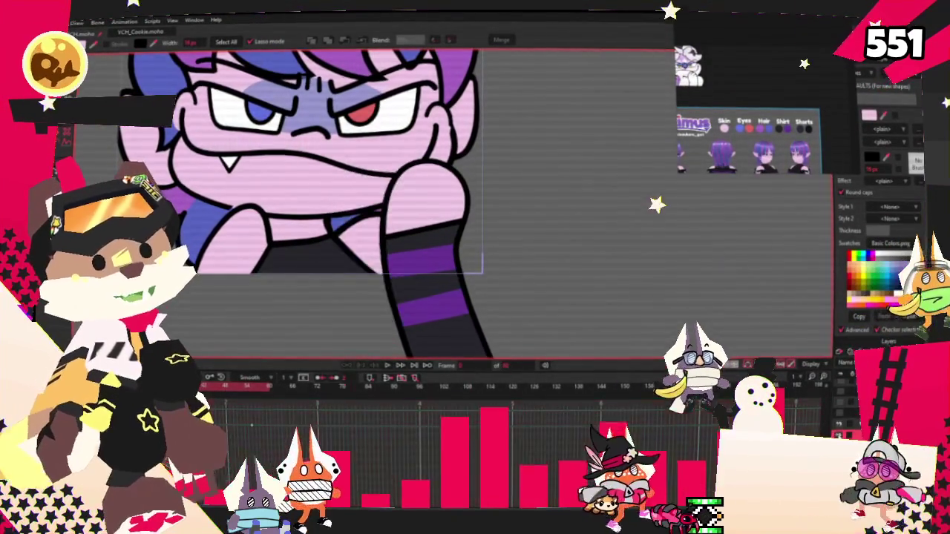
pyautogui.press('t')
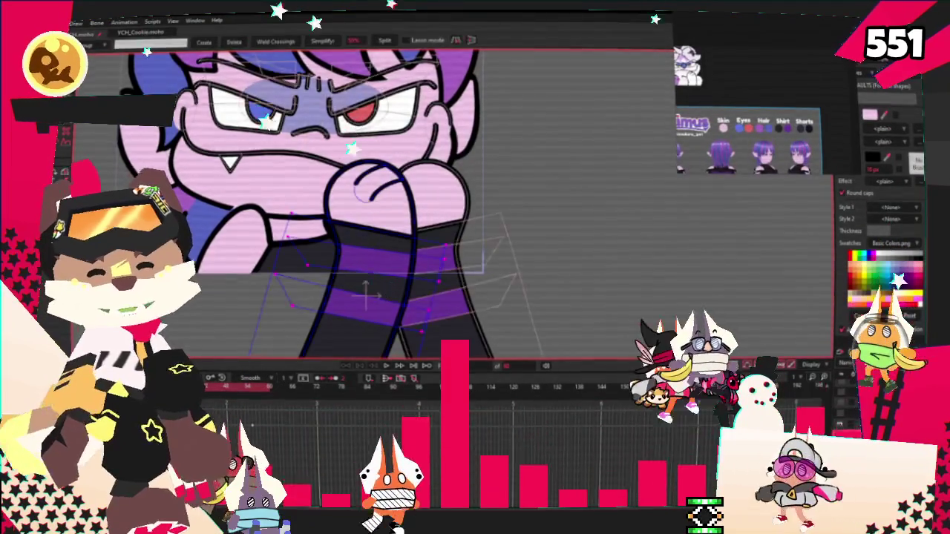
pyautogui.scroll(5, 344, 179)
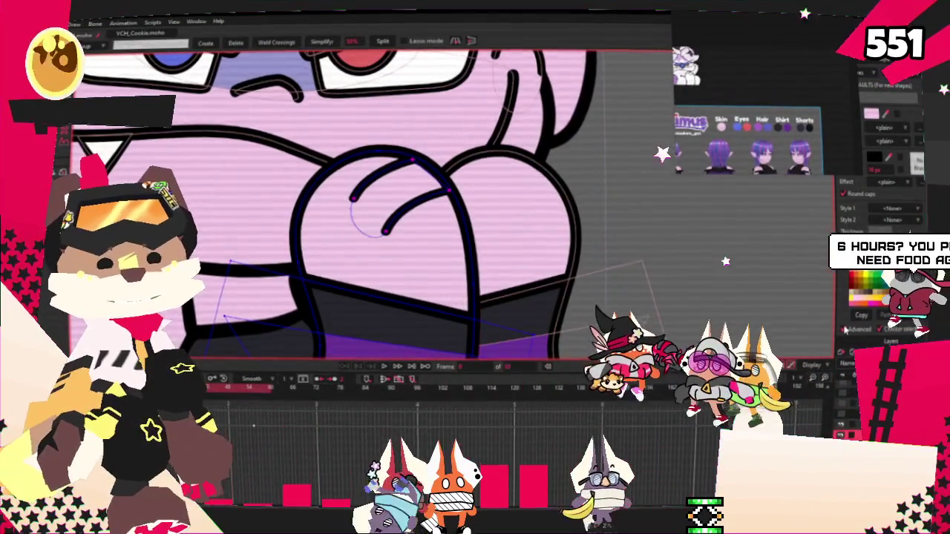
pyautogui.hotkey('ctrl', 'v')
pyautogui.moveTo(484, 249); pyautogui.dragTo(561, 246)
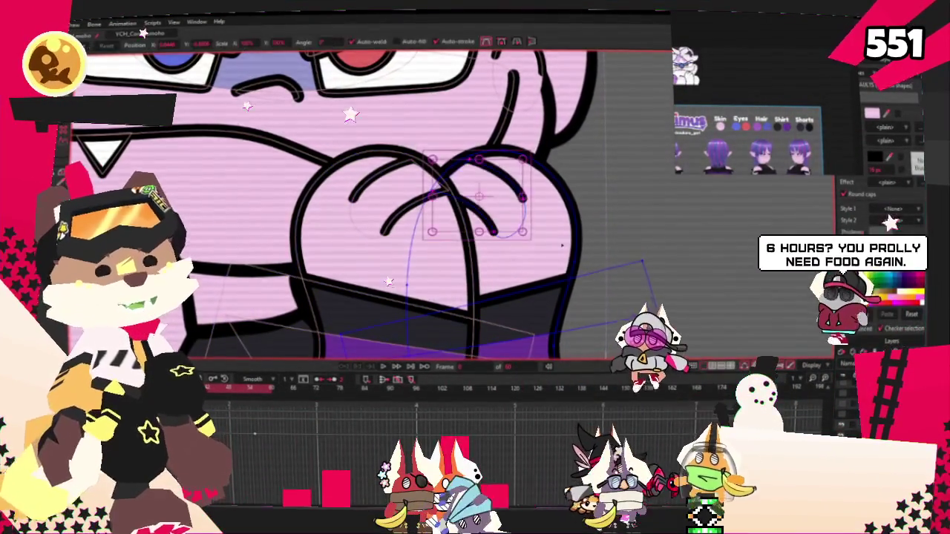
pyautogui.scroll(2, 561, 246)
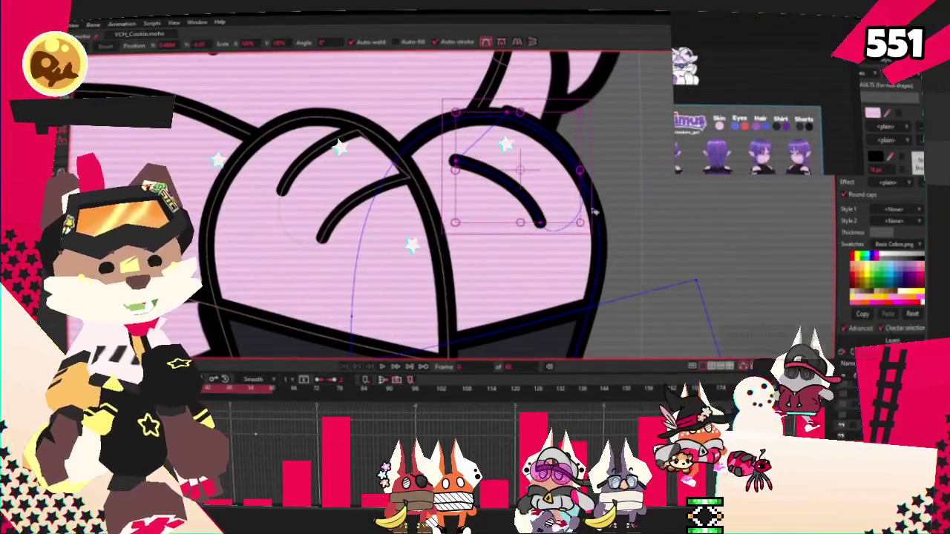
pyautogui.moveTo(594, 214); pyautogui.dragTo(583, 195)
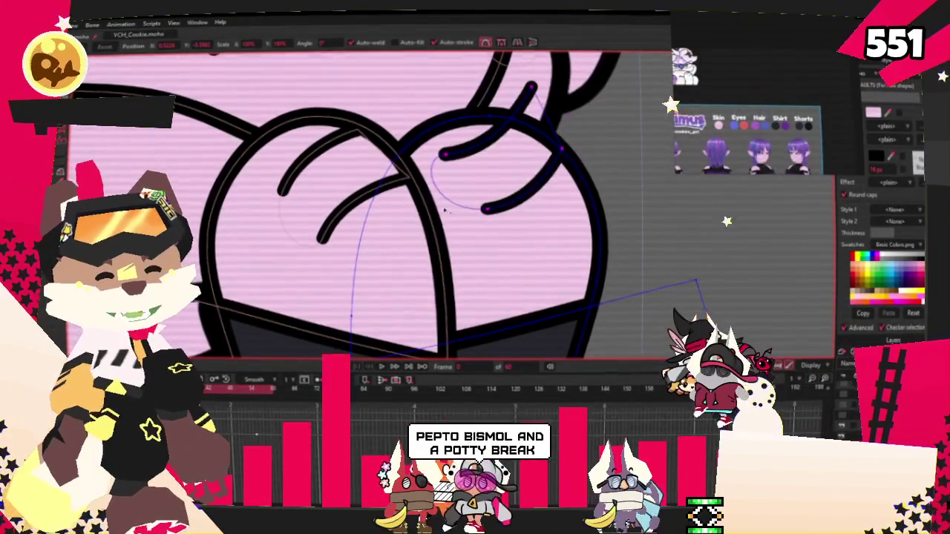
pyautogui.moveTo(443, 213); pyautogui.dragTo(456, 205)
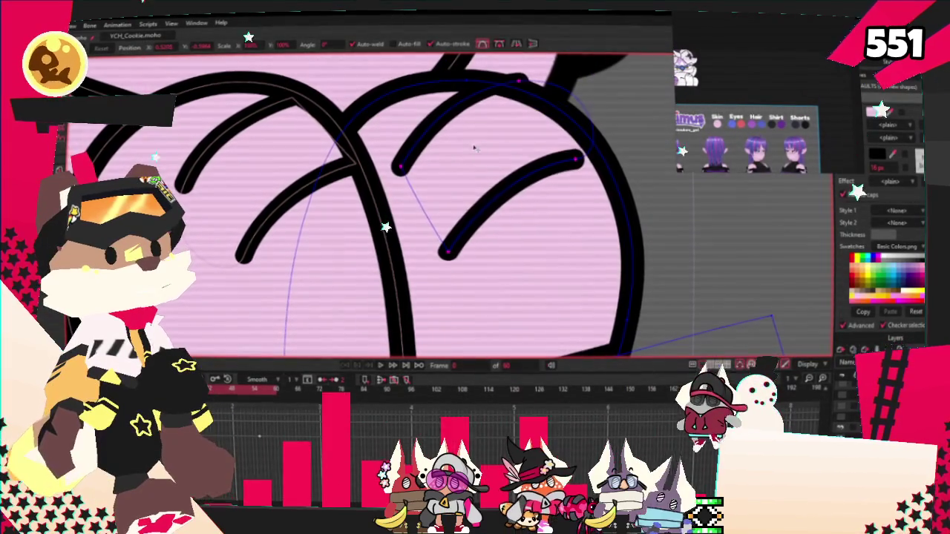
# Bend the copied finger curve's points and handles to match the curled fingers.
pyautogui.click(571, 169)
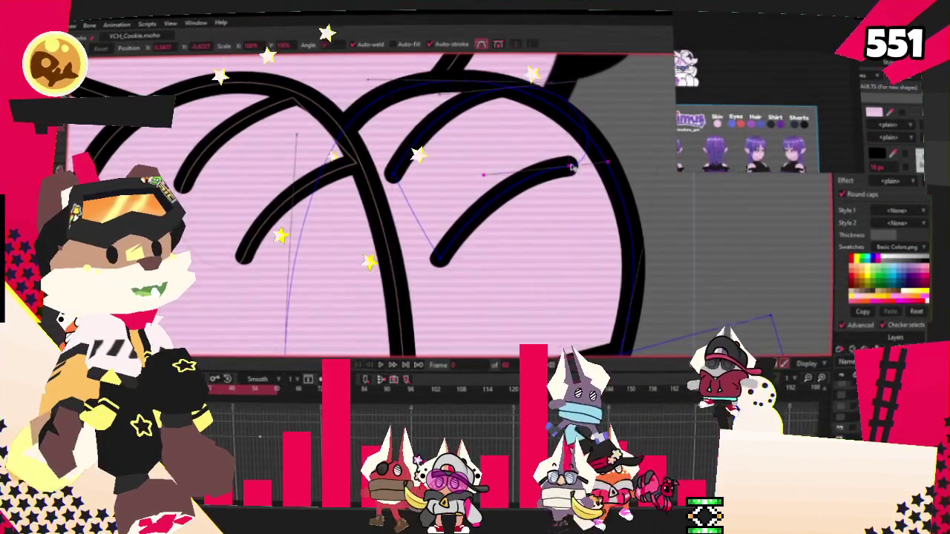
pyautogui.moveTo(598, 163); pyautogui.dragTo(512, 180)
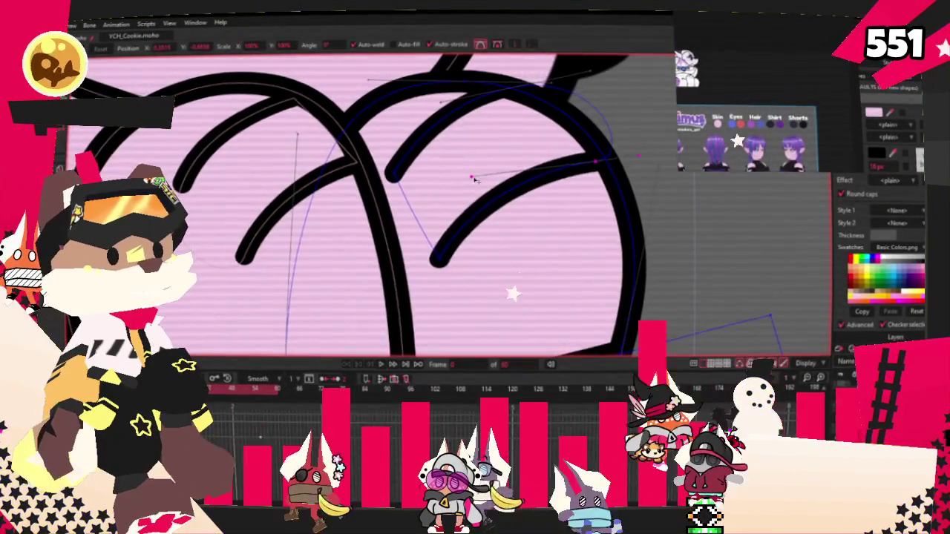
pyautogui.moveTo(393, 174); pyautogui.dragTo(381, 174)
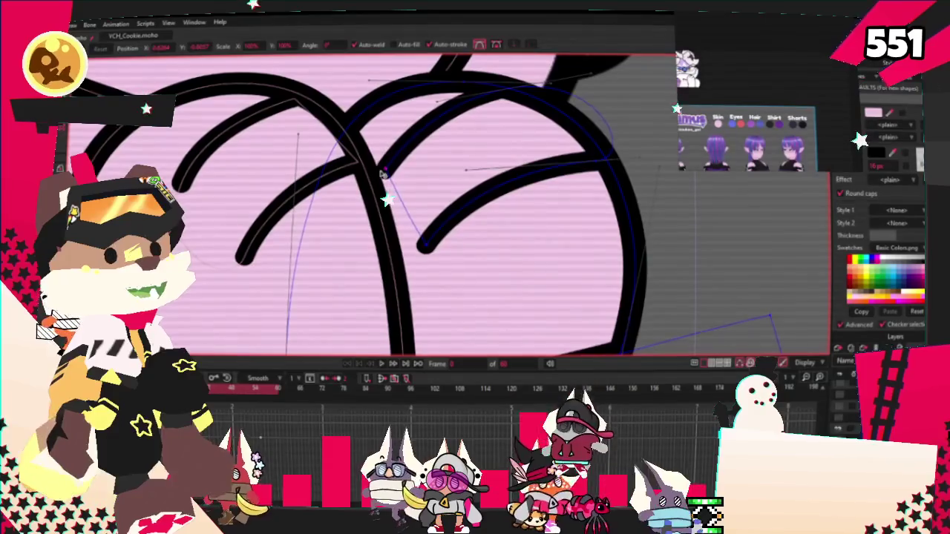
pyautogui.click(530, 97)
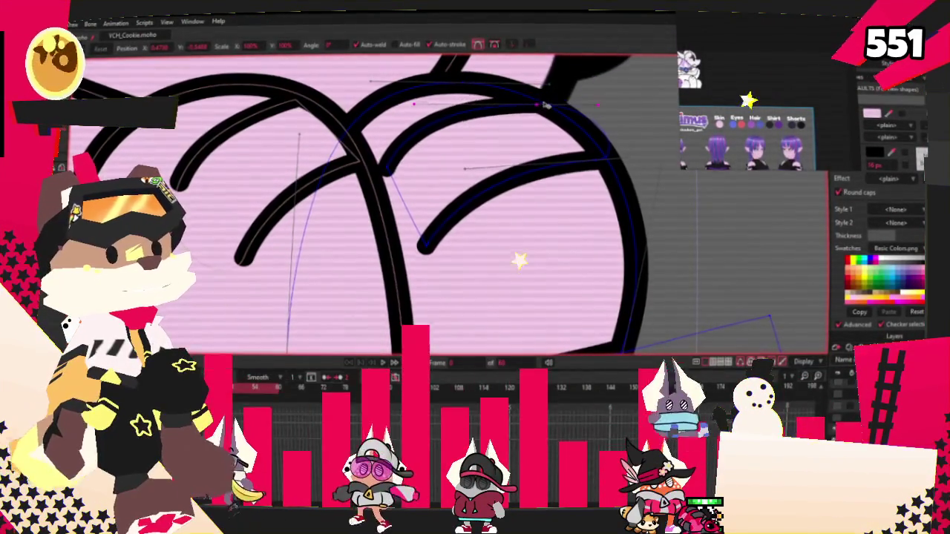
pyautogui.click(420, 109)
pyautogui.scroll(-2, 424, 112)
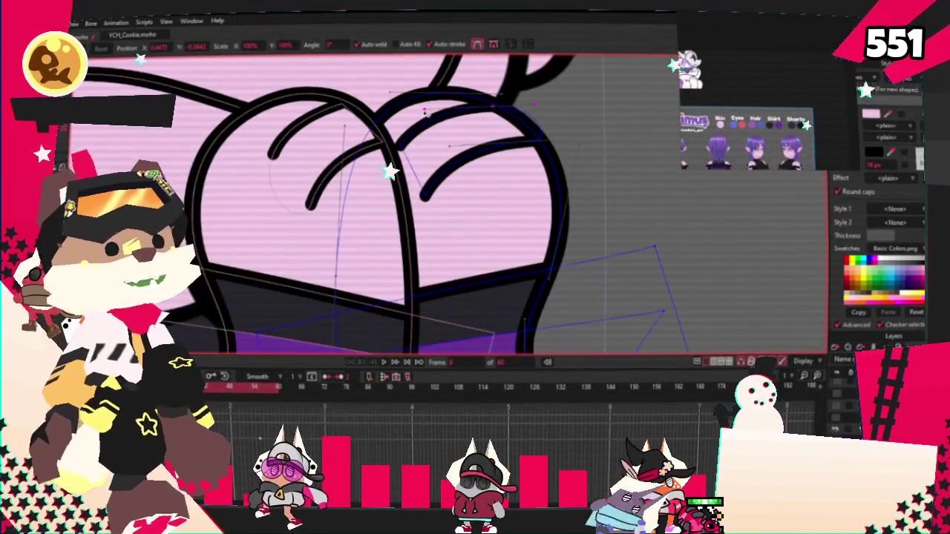
pyautogui.scroll(-2, 425, 127)
pyautogui.scroll(-2, 425, 127)
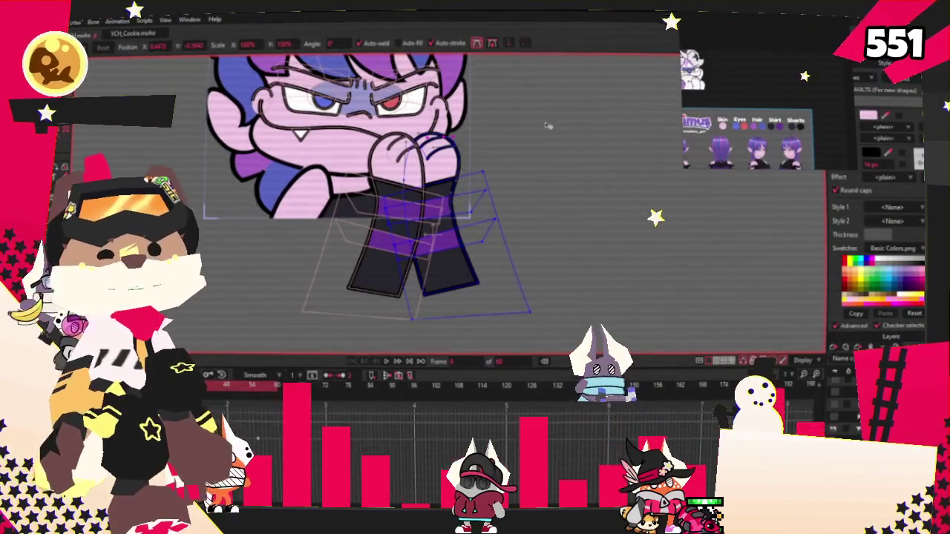
pyautogui.scroll(2, 393, 109)
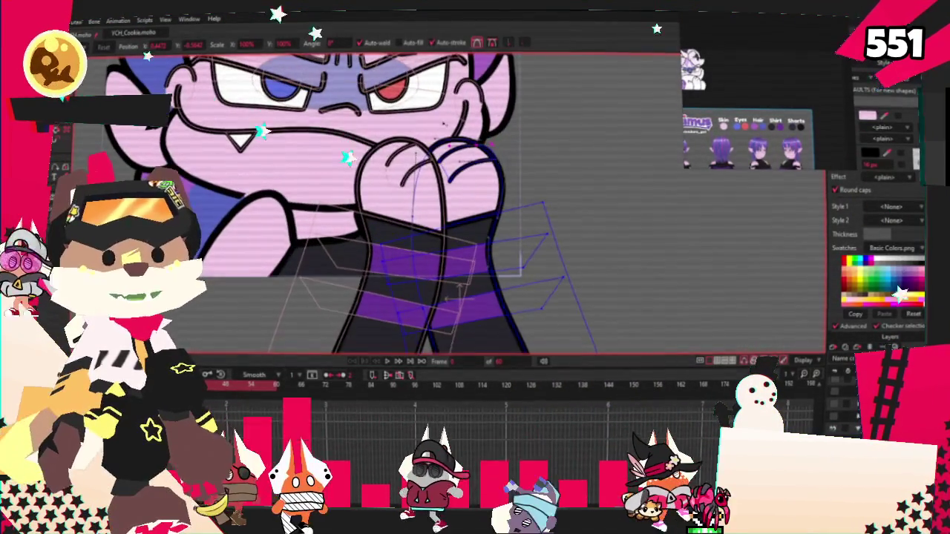
pyautogui.scroll(-2, 495, 224)
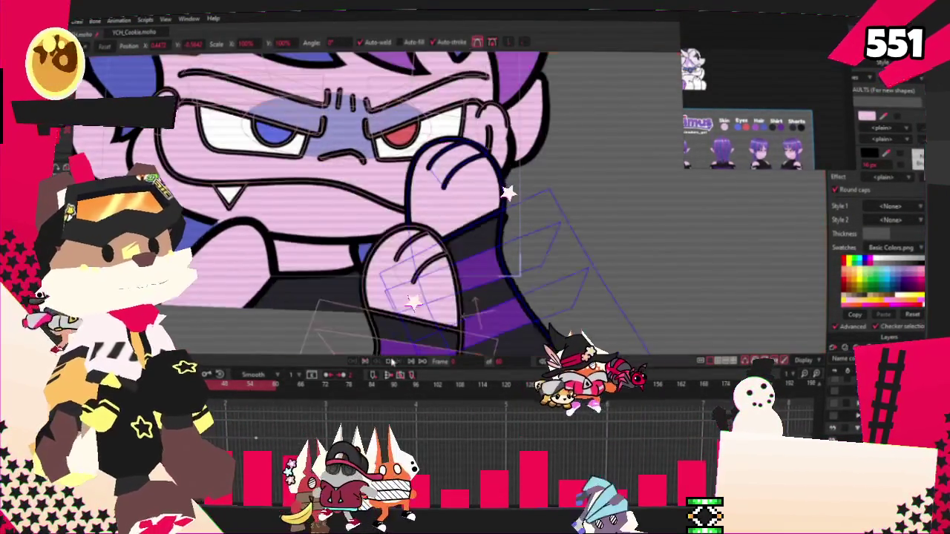
pyautogui.scroll(-2, 477, 223)
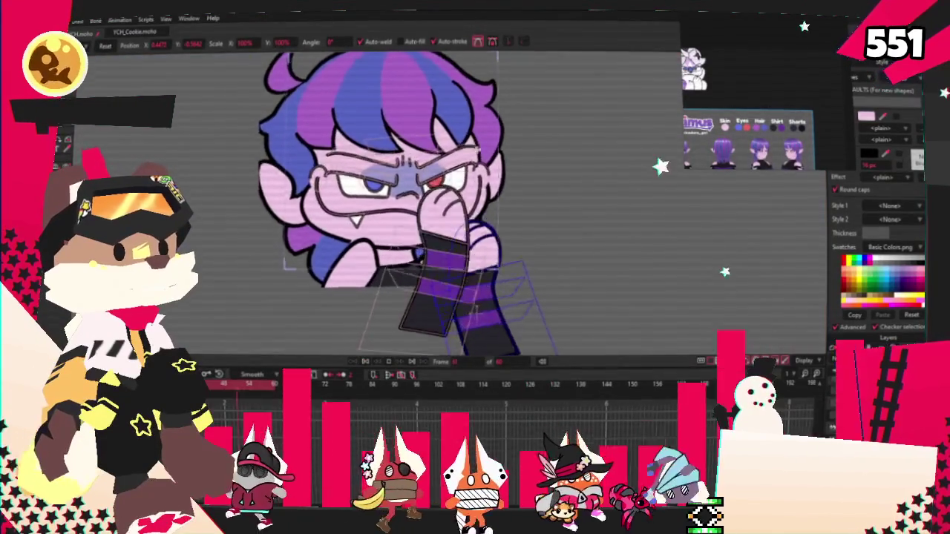
pyautogui.scroll(-2, 477, 222)
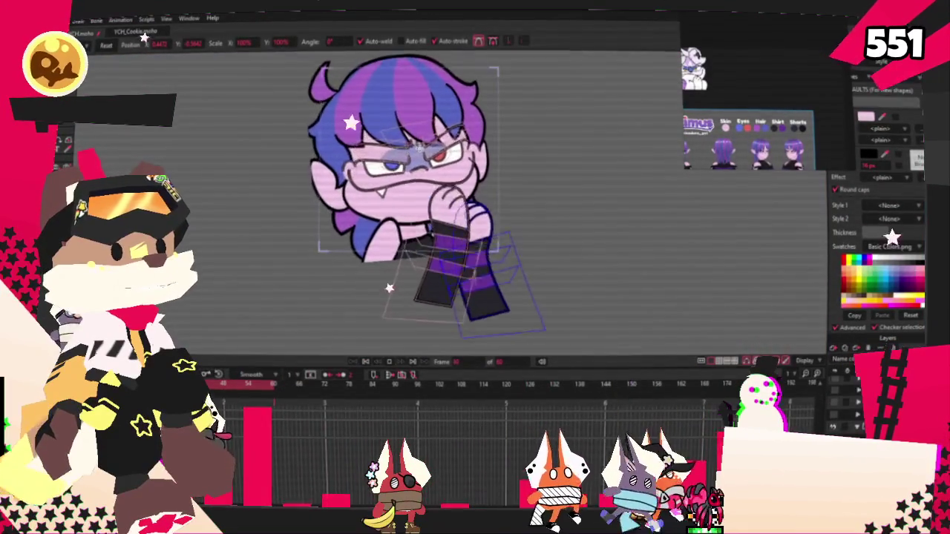